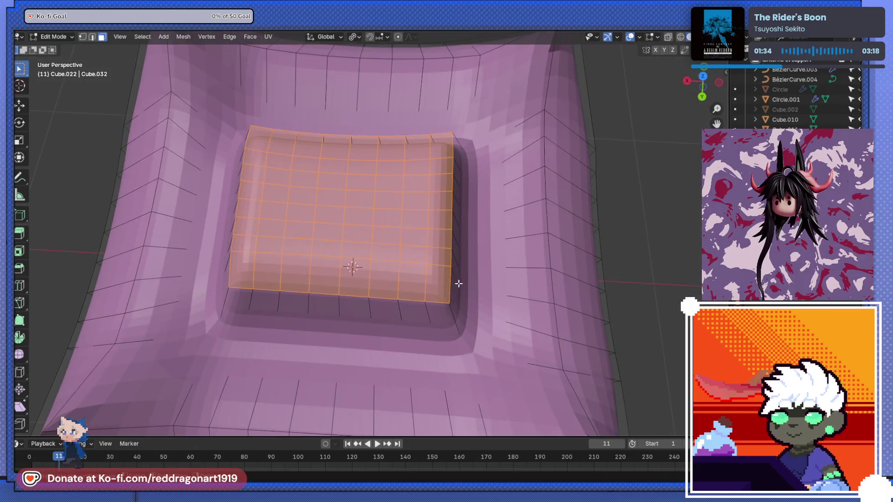
# Step: Shrink the tray's centre faces and round them into a circle with LoopTools
pyautogui.press('s')
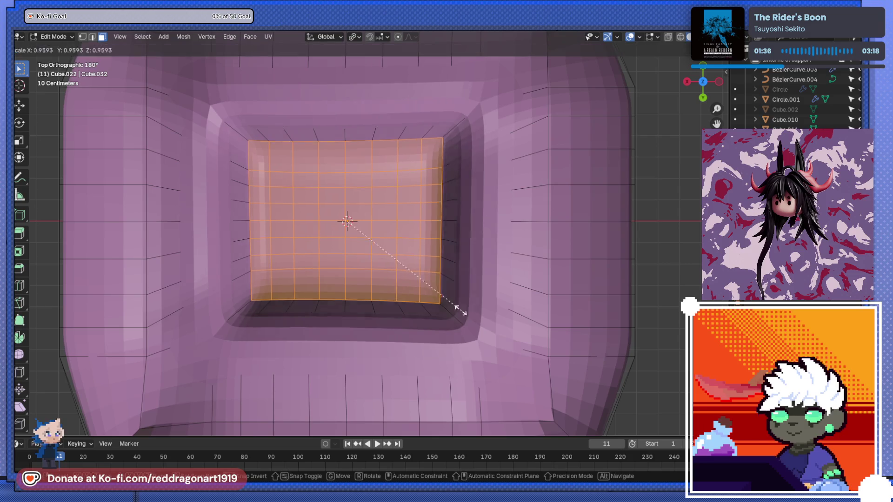
pyautogui.click(461, 309)
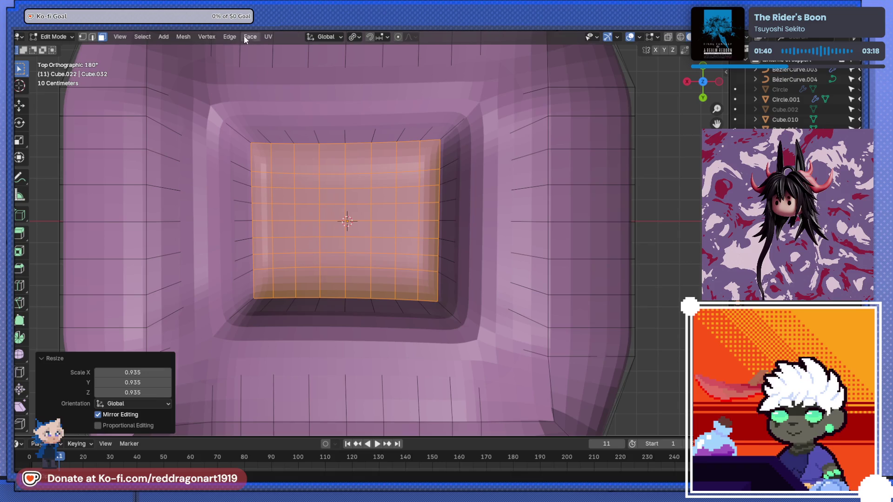
pyautogui.click(244, 38)
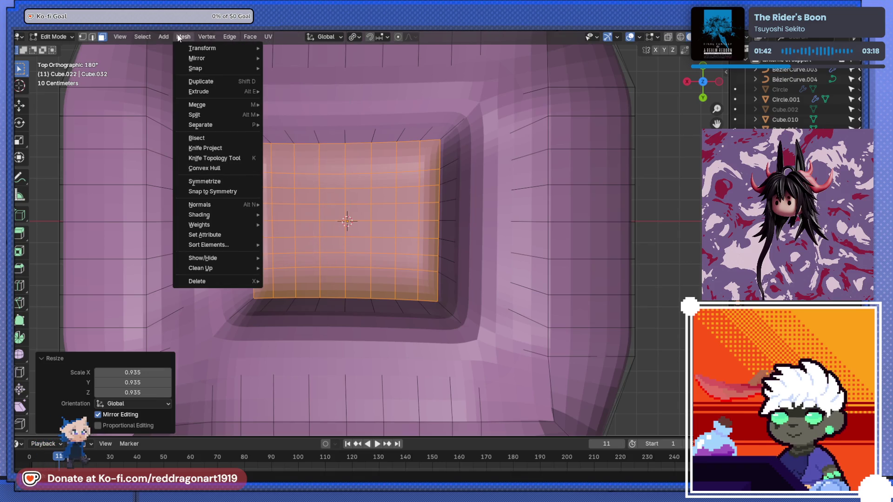
pyautogui.rightClick(344, 194)
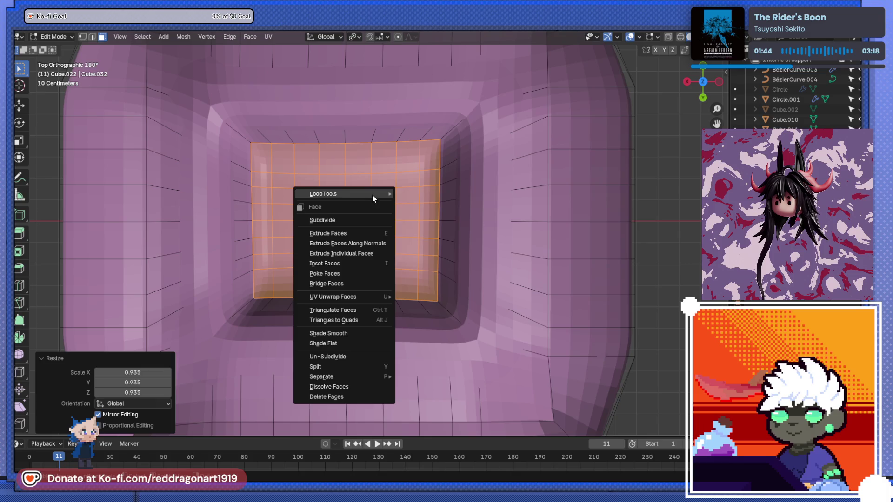
pyautogui.click(411, 204)
pyautogui.scroll(-3, 413, 225)
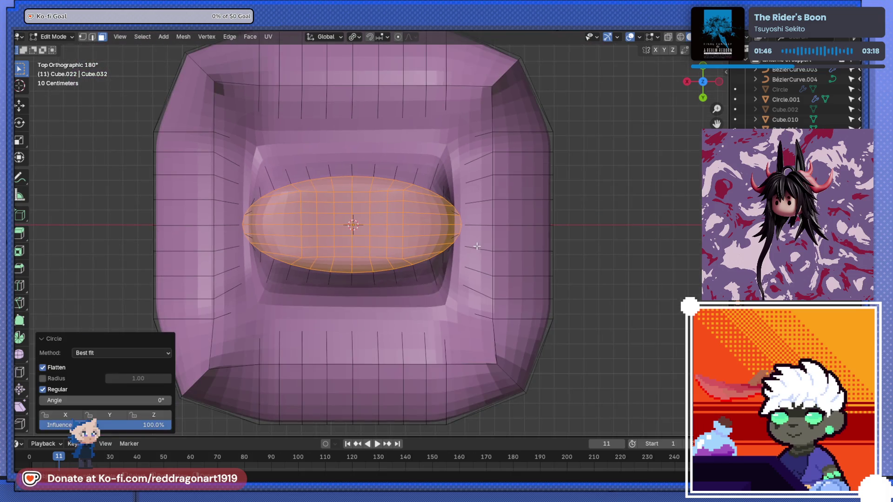
# Step: Rescale the rounded patch, stretching it along Y and narrowing it along X
pyautogui.press('s')
pyautogui.click(442, 242)
pyautogui.press('s')
pyautogui.press('z')
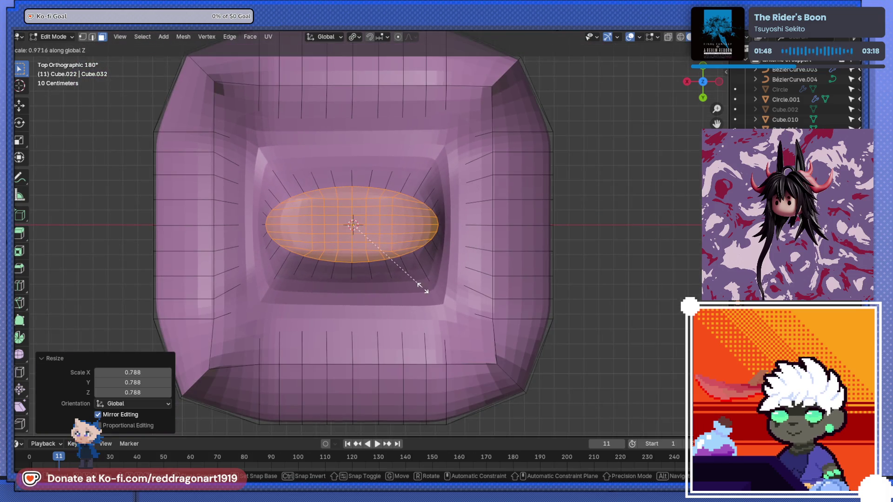
pyautogui.press('y')
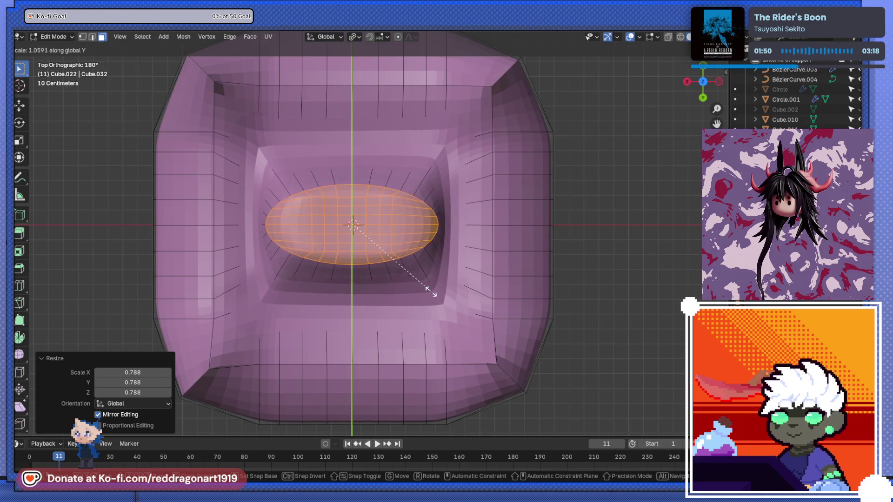
pyautogui.click(451, 375)
pyautogui.moveTo(392, 291); pyautogui.dragTo(391, 225, button='middle')
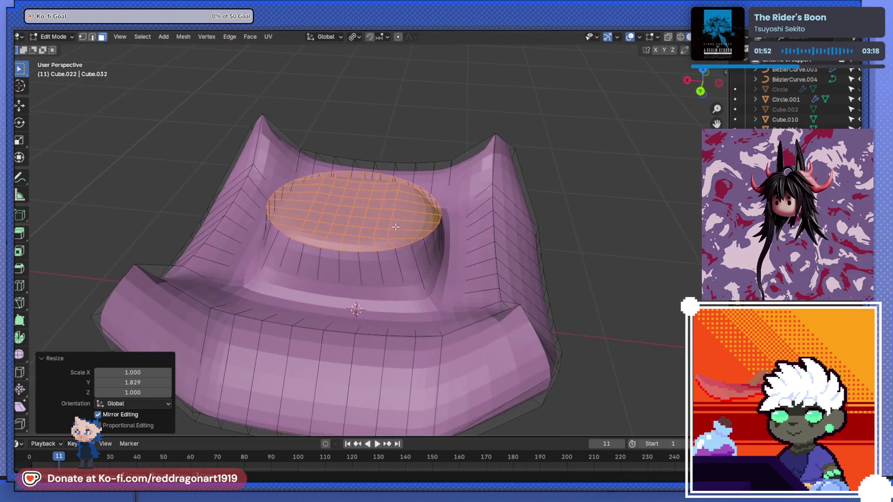
pyautogui.press('s')
pyautogui.press('x')
pyautogui.click(426, 256)
pyautogui.moveTo(427, 258)
pyautogui.mouseDown(button='middle')
pyautogui.moveTo(412, 247)
pyautogui.moveTo(488, 147)
pyautogui.moveTo(450, 192)
pyautogui.moveTo(465, 232)
pyautogui.moveTo(430, 279)
pyautogui.moveTo(409, 195)
pyautogui.mouseUp(button='middle')
# Step: Undo back to the square patch and sink it about 0.38 m down along Z
pyautogui.click(488, 147)
pyautogui.press('l')
pyautogui.hotkey('ctrl', 'z')
pyautogui.press('g')
pyautogui.press('z')
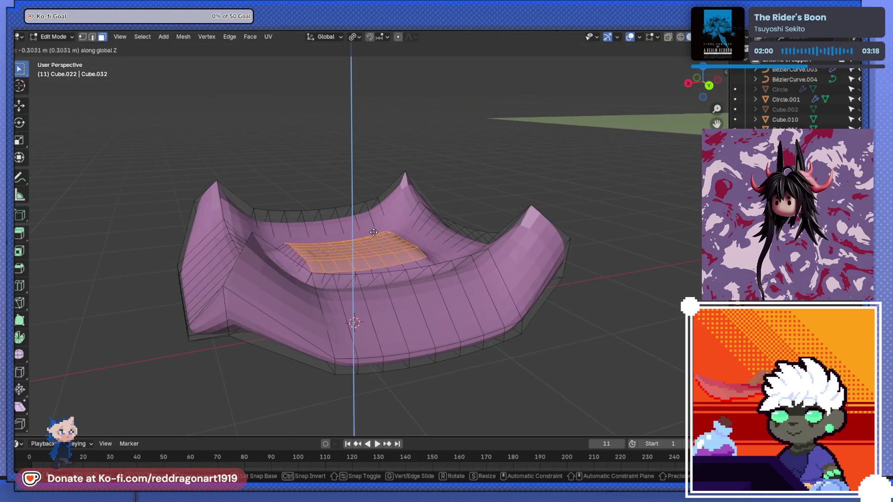
pyautogui.click(367, 244)
pyautogui.moveTo(367, 244); pyautogui.dragTo(344, 322, button='middle')
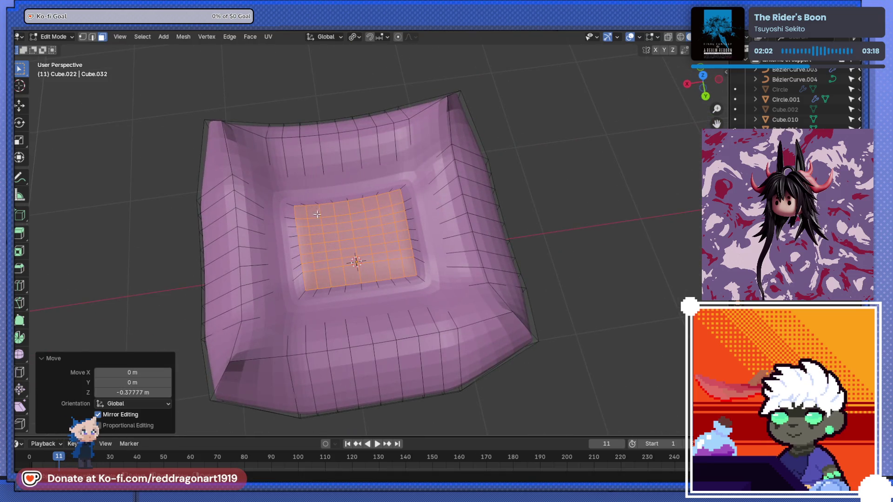
pyautogui.rightClick(355, 245)
# Step: Round the sunken patch into a circle with LoopTools and even it out along X and Y
pyautogui.moveTo(363, 244)
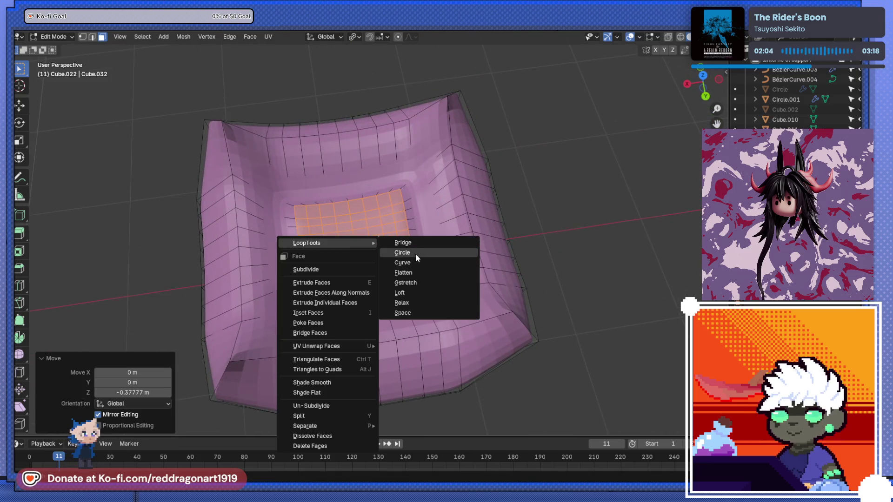
pyautogui.click(415, 253)
pyautogui.moveTo(408, 265); pyautogui.dragTo(413, 274, button='middle')
pyautogui.press('s')
pyautogui.press('x')
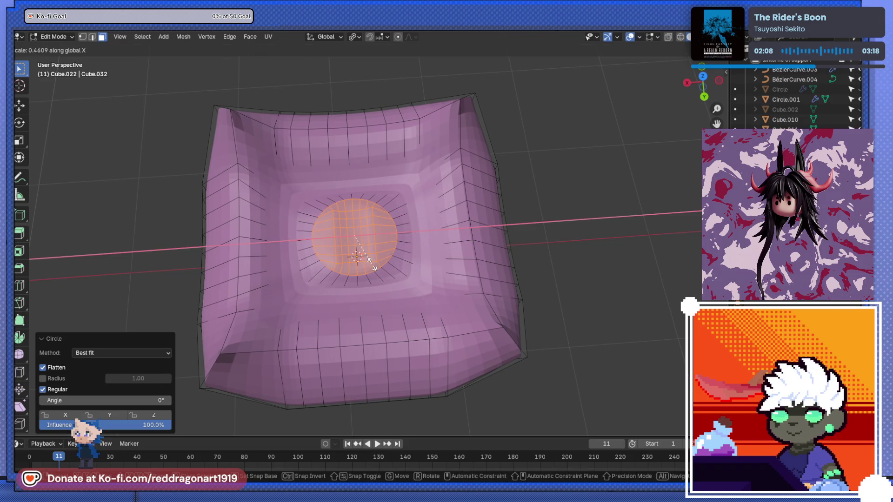
pyautogui.click(396, 268)
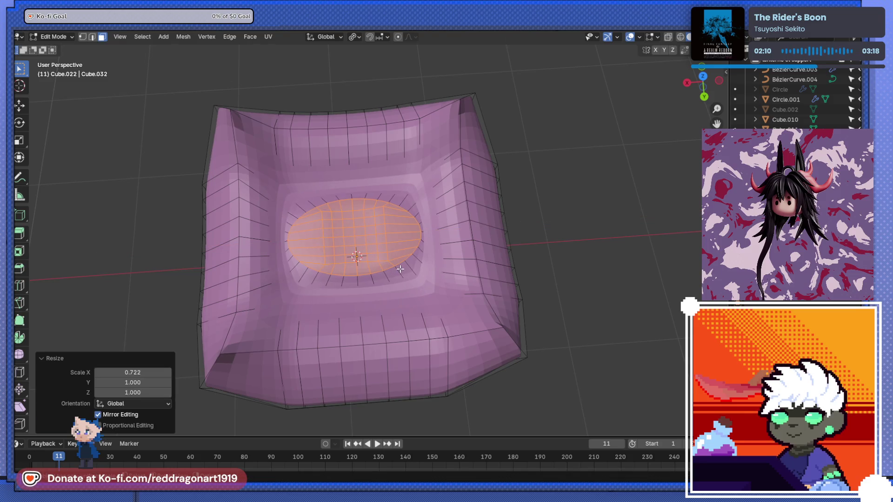
pyautogui.press('s')
pyautogui.press('y')
pyautogui.click(398, 300)
pyautogui.press('s')
pyautogui.press('x')
pyautogui.press('Escape')
pyautogui.moveTo(410, 291); pyautogui.dragTo(433, 232, button='middle')
# Step: Extrude the circle upward into a disc and raise it higher along Z
pyautogui.press('e')
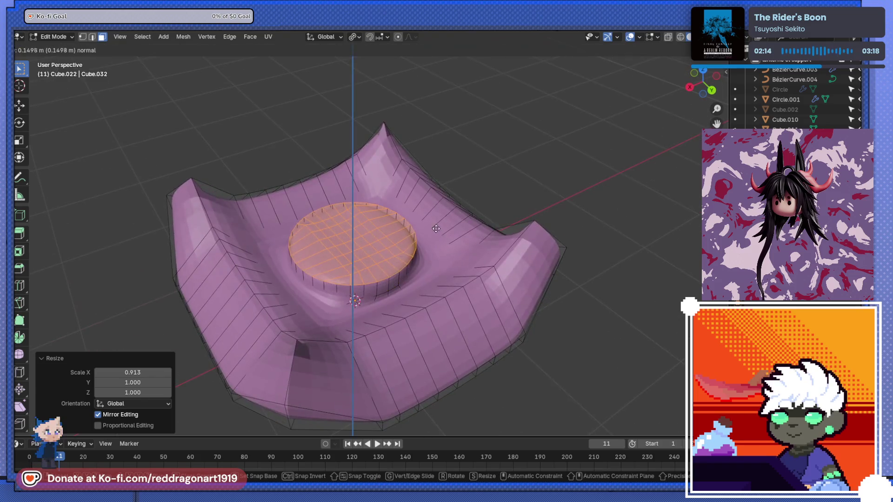
pyautogui.click(436, 219)
pyautogui.moveTo(430, 266)
pyautogui.mouseDown(button='middle')
pyautogui.moveTo(427, 251)
pyautogui.moveTo(425, 309)
pyautogui.moveTo(422, 293)
pyautogui.moveTo(401, 291)
pyautogui.moveTo(392, 267)
pyautogui.moveTo(400, 267)
pyautogui.mouseUp(button='middle')
pyautogui.press('s')
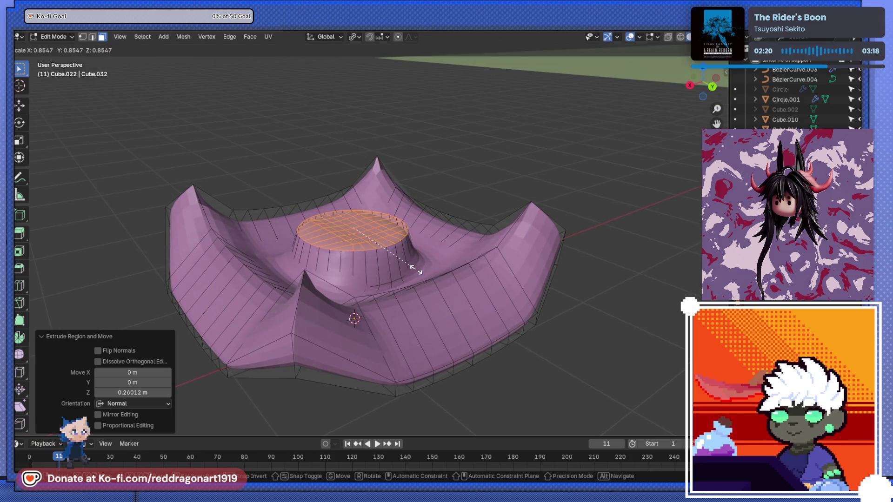
pyautogui.press('Escape')
pyautogui.press('g')
pyautogui.press('z')
pyautogui.click(414, 255)
pyautogui.moveTo(413, 255); pyautogui.dragTo(178, 144, button='middle')
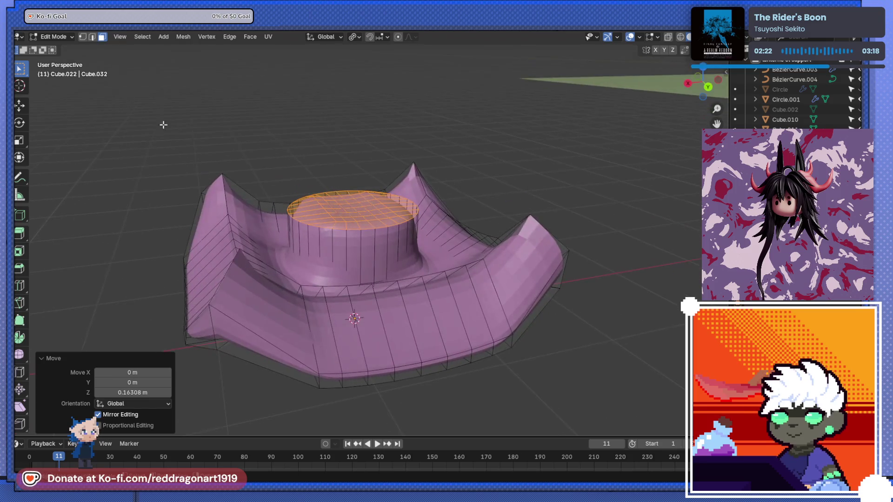
# Step: Select the cylinder's base edge loop and widen it by a 1.259 scale to flare it
pyautogui.click(93, 38)
pyautogui.moveTo(359, 280); pyautogui.dragTo(362, 297, button='middle')
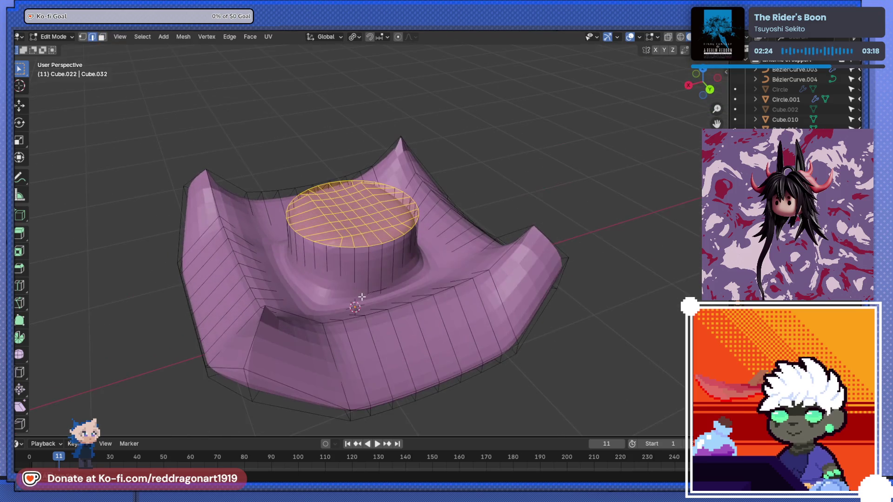
pyautogui.hotkey('alt', 'a')
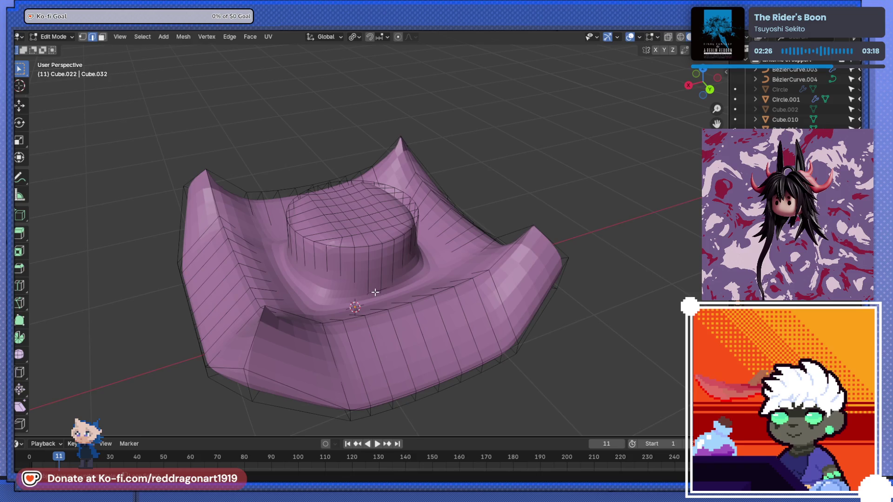
pyautogui.keyDown('alt'); pyautogui.click(375, 292); pyautogui.keyUp('alt')
pyautogui.press('s')
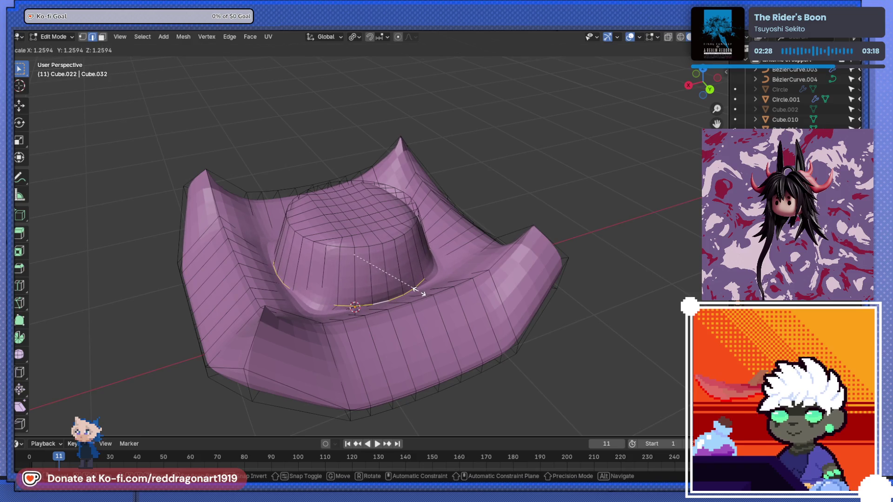
pyautogui.click(414, 289)
pyautogui.moveTo(414, 289)
pyautogui.mouseDown(button='middle')
pyautogui.moveTo(412, 216)
pyautogui.moveTo(394, 232)
pyautogui.moveTo(385, 263)
pyautogui.moveTo(334, 214)
pyautogui.moveTo(247, 227)
pyautogui.moveTo(308, 308)
pyautogui.moveTo(344, 301)
pyautogui.moveTo(345, 276)
pyautogui.mouseUp(button='middle')
# Step: Narrow the cylinder's top rim, squeezing it to 0.858 along Y
pyautogui.press('Tab')
pyautogui.press('Tab')
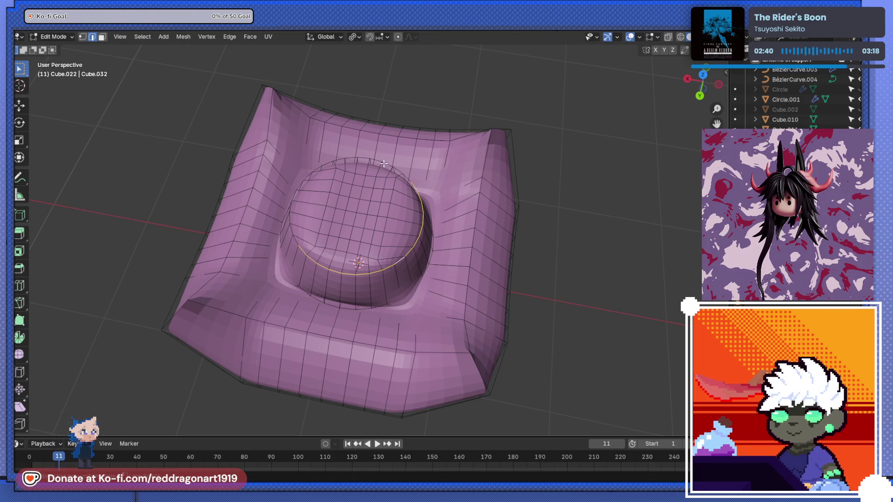
pyautogui.moveTo(302, 198); pyautogui.dragTo(418, 235, button='middle')
pyautogui.press('s')
pyautogui.press('x')
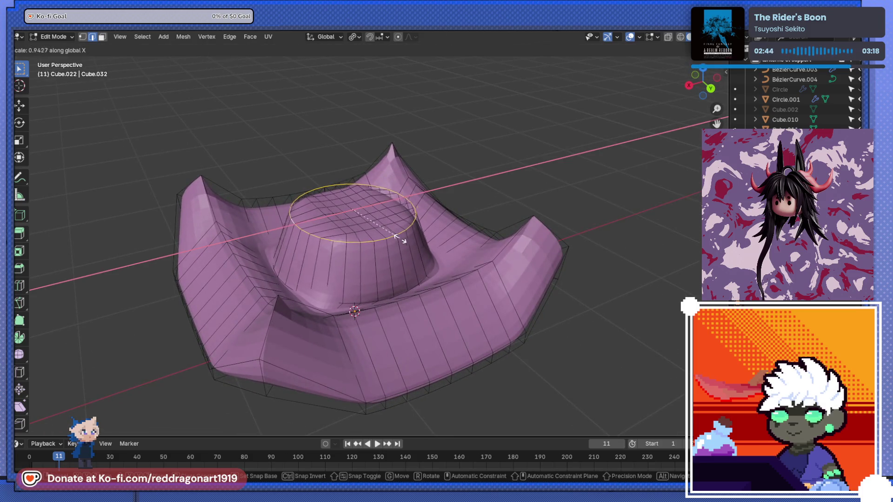
pyautogui.press('y')
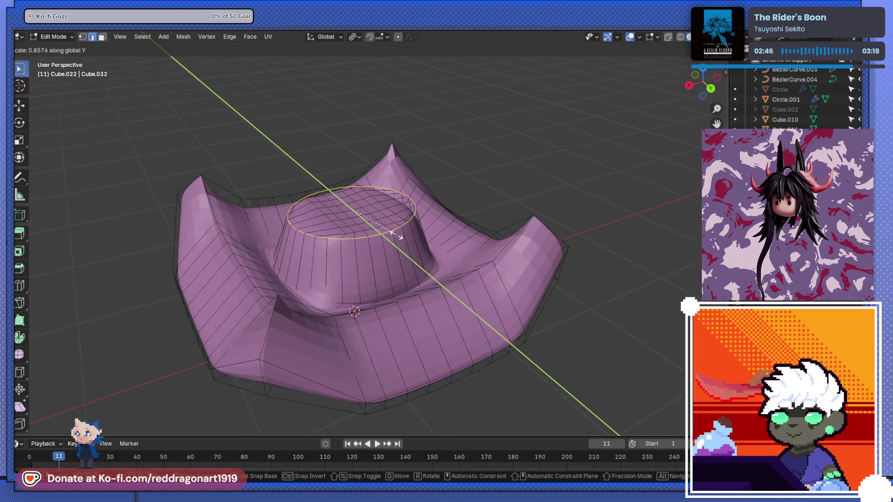
pyautogui.click(398, 264)
pyautogui.moveTo(398, 264)
pyautogui.mouseDown(button='middle')
pyautogui.moveTo(441, 277)
pyautogui.moveTo(378, 264)
pyautogui.moveTo(333, 314)
pyautogui.moveTo(263, 238)
pyautogui.moveTo(325, 215)
pyautogui.mouseUp(button='middle')
# Step: Check the tapered shape in Object Mode, then place a loop cut on the brim
pyautogui.press('Tab')
pyautogui.moveTo(383, 257)
pyautogui.mouseDown(button='middle')
pyautogui.moveTo(220, 270)
pyautogui.moveTo(309, 234)
pyautogui.moveTo(391, 277)
pyautogui.moveTo(384, 296)
pyautogui.moveTo(375, 226)
pyautogui.moveTo(384, 249)
pyautogui.moveTo(357, 291)
pyautogui.moveTo(409, 290)
pyautogui.mouseUp(button='middle')
pyautogui.press('Tab')
pyautogui.hotkey('ctrl', 'r')
pyautogui.click(416, 302)
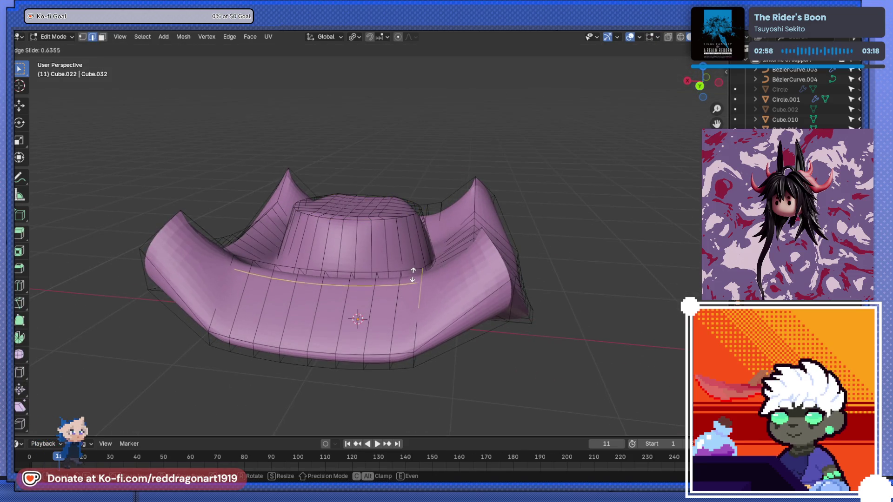
# Step: Slide the brim loop up and add loops on the tray's right side and near its bottom edge
pyautogui.click(473, 271)
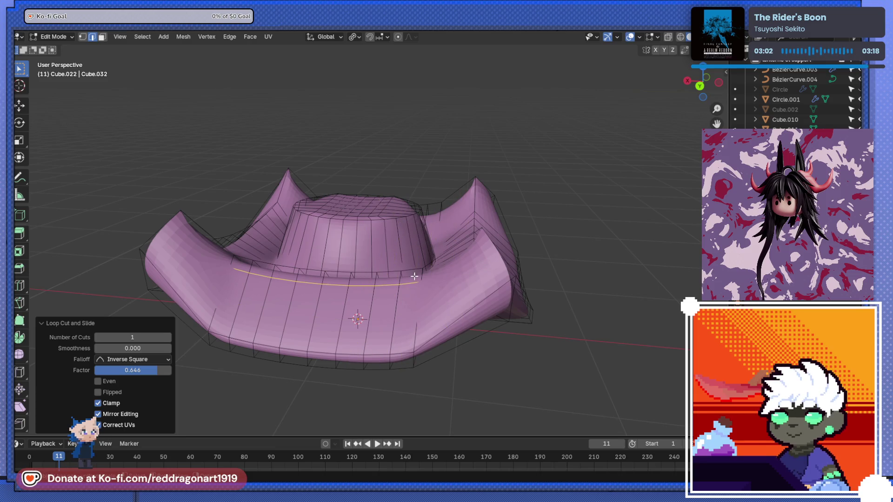
pyautogui.moveTo(361, 313); pyautogui.dragTo(357, 289, button='middle')
pyautogui.keyDown('alt'); pyautogui.keyDown('shift'); pyautogui.click(445, 305); pyautogui.keyUp('shift'); pyautogui.keyUp('alt')
pyautogui.click(445, 304)
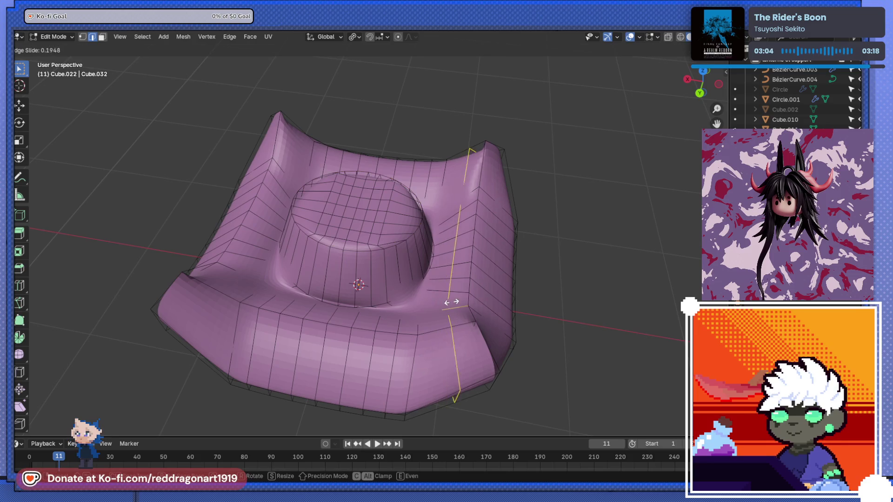
pyautogui.click(465, 304)
pyautogui.press('g')
pyautogui.press('g')
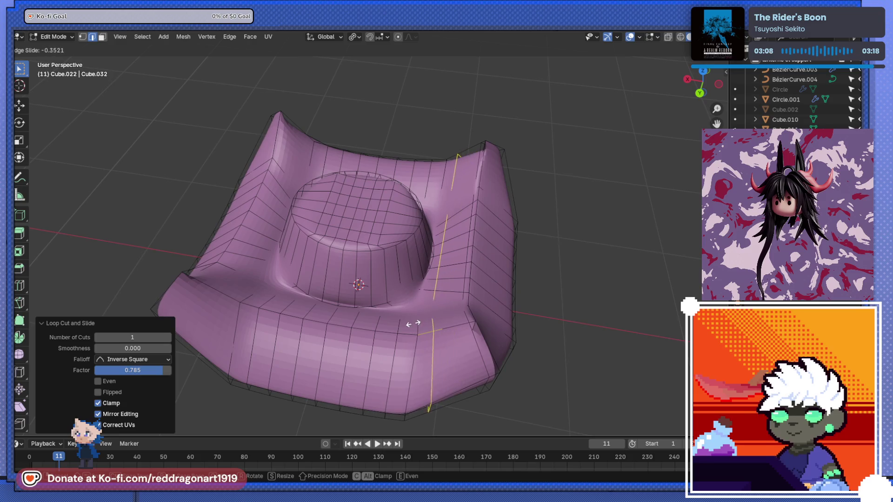
pyautogui.moveTo(413, 324)
pyautogui.mouseDown(button='middle')
pyautogui.moveTo(440, 372)
pyautogui.moveTo(441, 335)
pyautogui.mouseUp(button='middle')
pyautogui.click(441, 324)
# Step: Add loop cuts along the tray's top side and its left side
pyautogui.hotkey('ctrl', 'r')
pyautogui.click(418, 121)
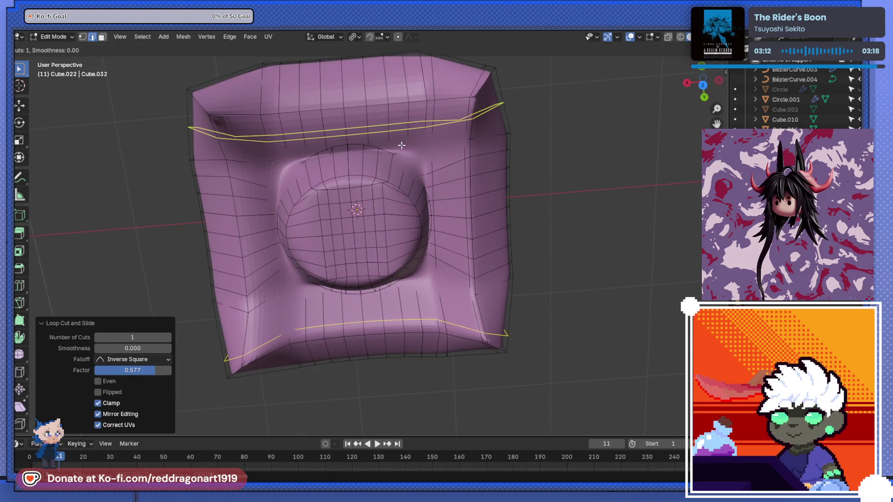
pyautogui.click(419, 112)
pyautogui.hotkey('ctrl', 'r')
pyautogui.click(262, 242)
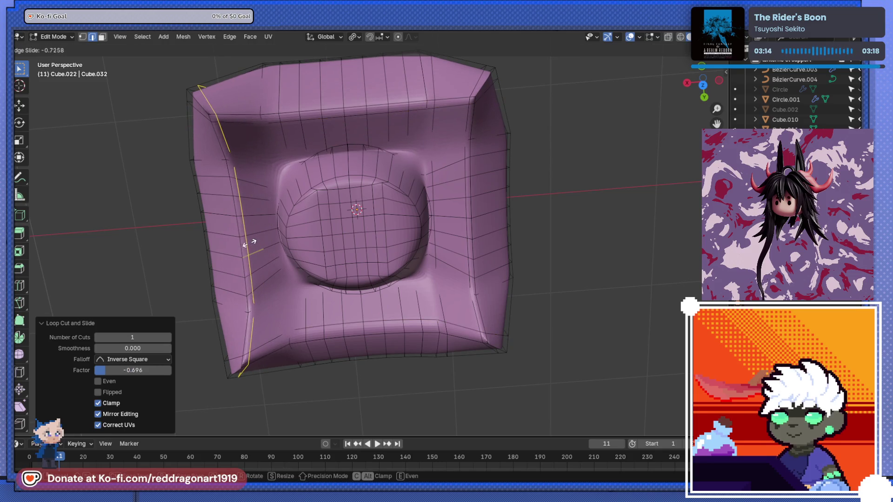
pyautogui.click(248, 243)
pyautogui.moveTo(248, 243)
pyautogui.mouseDown(button='middle')
pyautogui.moveTo(307, 234)
pyautogui.moveTo(259, 215)
pyautogui.moveTo(275, 199)
pyautogui.moveTo(313, 222)
pyautogui.moveTo(413, 212)
pyautogui.mouseUp(button='middle')
pyautogui.scroll(3, 313, 221)
# Step: Add a horizontal loop along the rim and a second loop around the cushion's body
pyautogui.hotkey('ctrl', 'r')
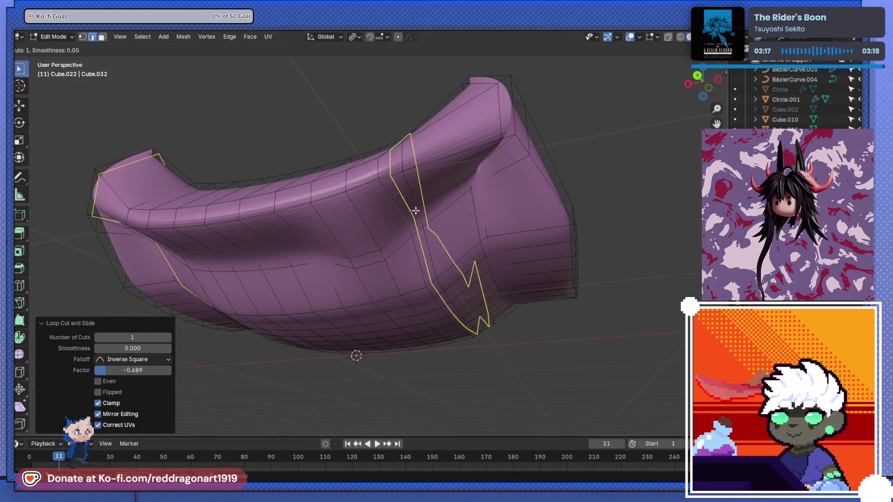
pyautogui.click(395, 200)
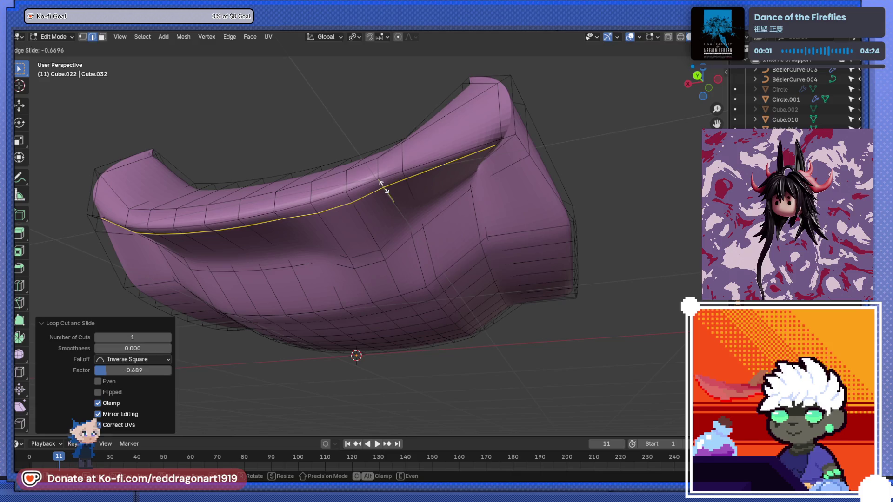
pyautogui.click(389, 193)
pyautogui.hotkey('ctrl', 'r')
pyautogui.click(417, 271)
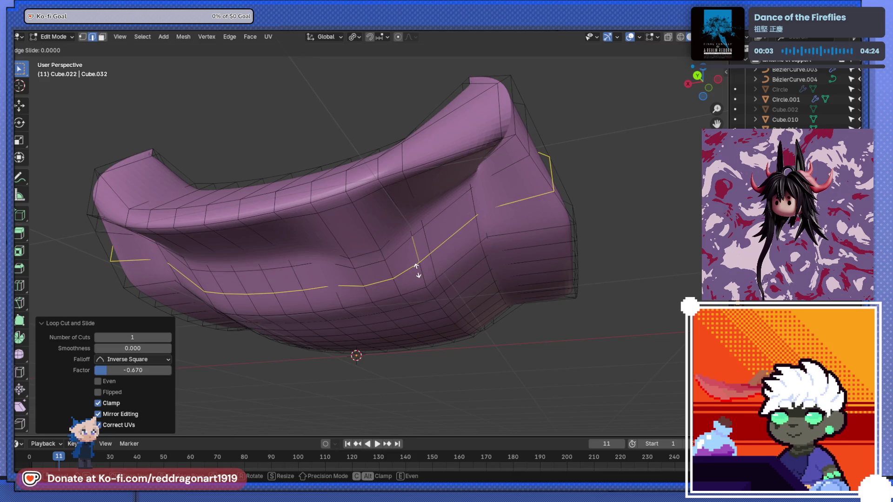
pyautogui.click(446, 279)
pyautogui.moveTo(447, 279)
pyautogui.mouseDown(button='middle')
pyautogui.moveTo(416, 327)
pyautogui.moveTo(260, 337)
pyautogui.mouseUp(button='middle')
# Step: Add loop cuts across the front band and the right side, then return to Object Mode
pyautogui.hotkey('ctrl', 'r')
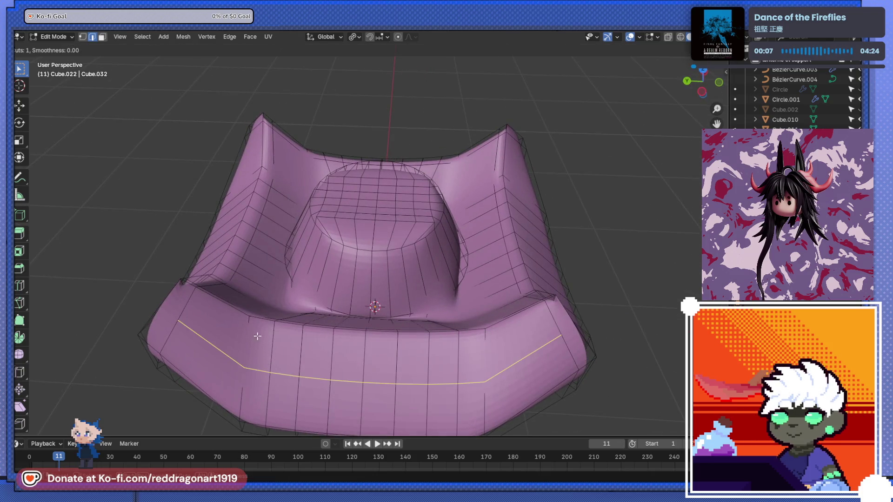
pyautogui.click(253, 299)
pyautogui.click(228, 290)
pyautogui.hotkey('ctrl', 'r')
pyautogui.click(520, 325)
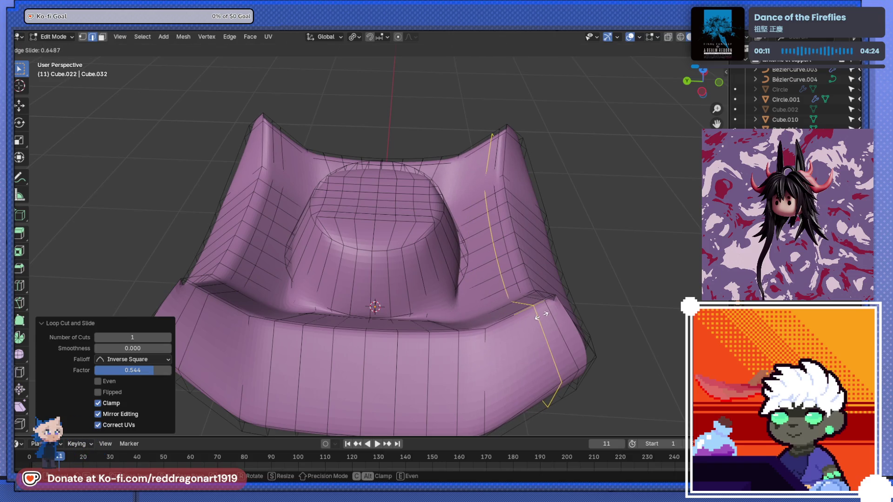
pyautogui.click(541, 316)
pyautogui.moveTo(541, 316)
pyautogui.mouseDown(button='middle')
pyautogui.moveTo(376, 365)
pyautogui.moveTo(461, 377)
pyautogui.moveTo(492, 274)
pyautogui.moveTo(470, 337)
pyautogui.moveTo(462, 240)
pyautogui.moveTo(467, 257)
pyautogui.mouseUp(button='middle')
pyautogui.press('Tab')
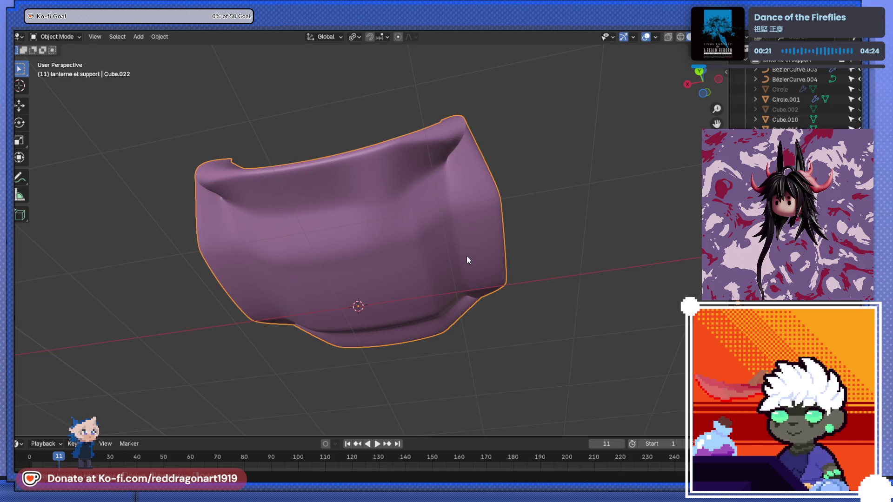
# Step: Add a cube, raise it along Z and scale it down to 0.413
pyautogui.scroll(-8, 572, 312)
pyautogui.moveTo(572, 311)
pyautogui.mouseDown(button='middle')
pyautogui.moveTo(495, 428)
pyautogui.moveTo(418, 297)
pyautogui.moveTo(429, 282)
pyautogui.moveTo(245, 274)
pyautogui.moveTo(450, 247)
pyautogui.moveTo(191, 309)
pyautogui.moveTo(400, 314)
pyautogui.moveTo(322, 222)
pyautogui.moveTo(408, 281)
pyautogui.mouseUp(button='middle')
pyautogui.scroll(6, 264, 273)
pyautogui.scroll(-5, 384, 270)
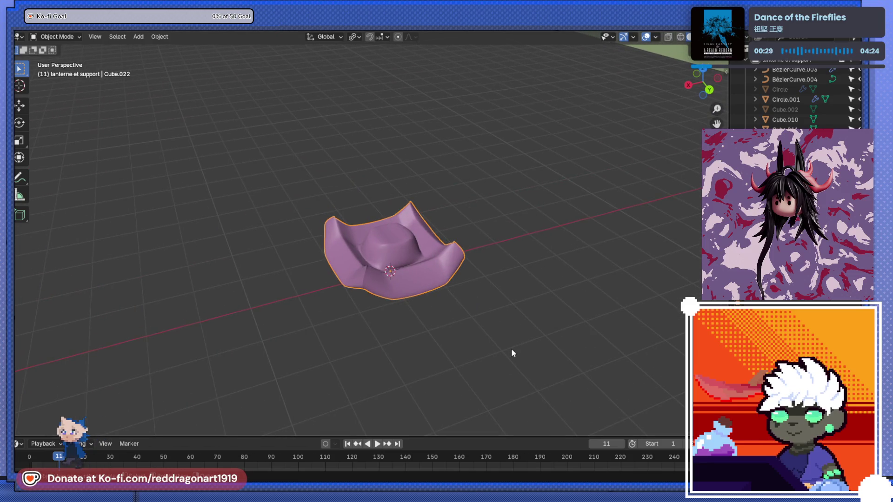
pyautogui.scroll(2, 479, 327)
pyautogui.hotkey('shift', 'a')
pyautogui.moveTo(431, 272)
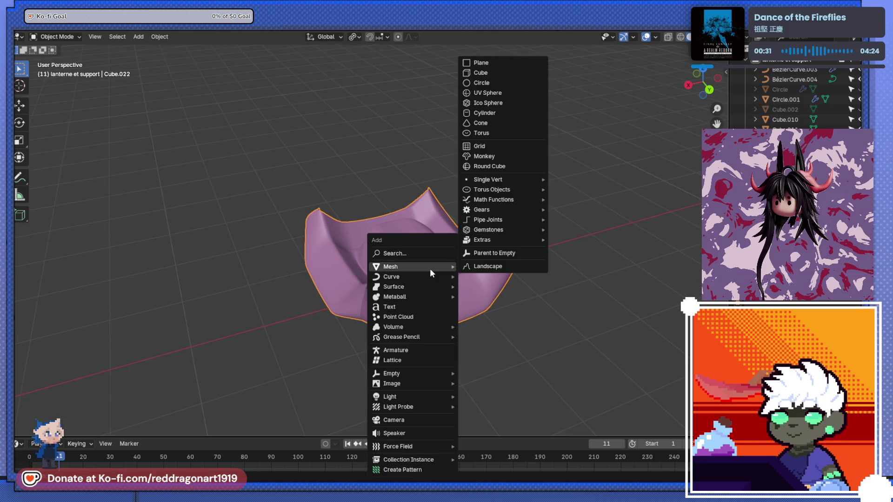
pyautogui.click(496, 73)
pyautogui.press('g')
pyautogui.press('z')
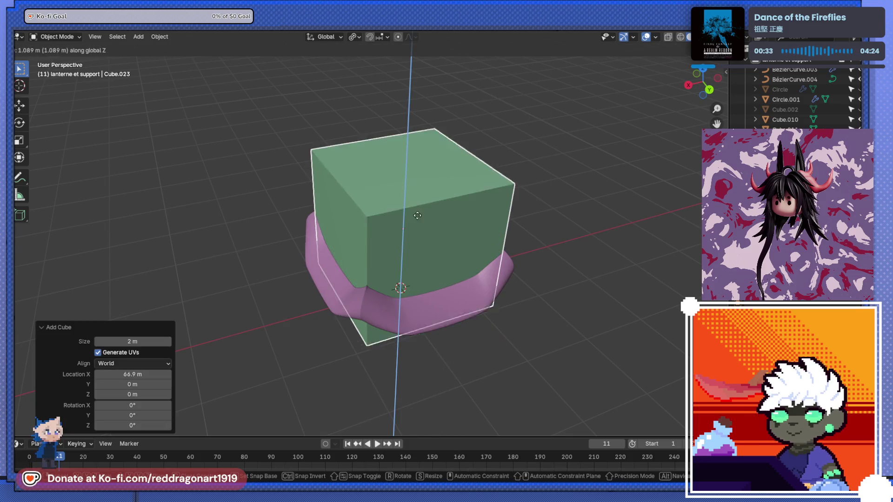
pyautogui.click(418, 196)
pyautogui.press('s')
pyautogui.click(451, 236)
# Step: Shade both the new cube and the purple cushion smooth
pyautogui.scroll(5, 451, 235)
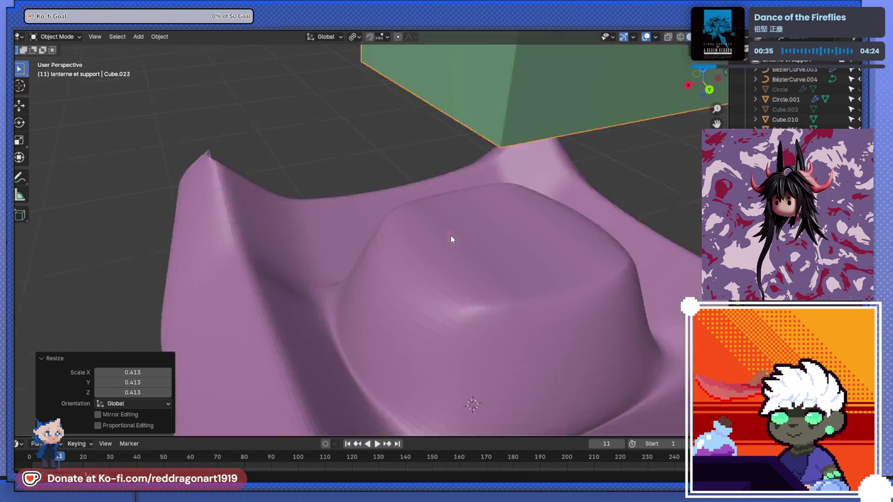
pyautogui.rightClick(400, 262)
pyautogui.click(399, 267)
pyautogui.scroll(-7, 418, 279)
pyautogui.scroll(5, 435, 289)
pyautogui.click(379, 286)
pyautogui.rightClick(431, 373)
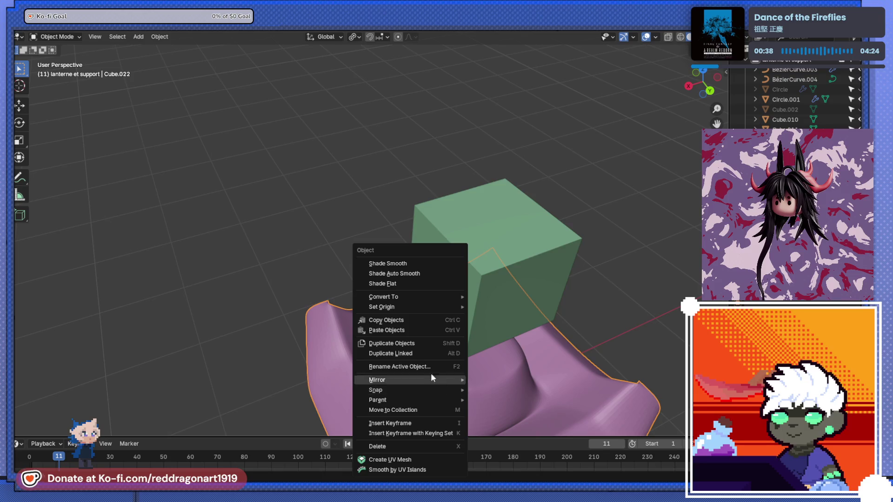
pyautogui.click(400, 264)
# Step: Lower the green cube 0.49 m along Z and scale it to 0.696
pyautogui.scroll(-5, 454, 357)
pyautogui.scroll(10, 454, 357)
pyautogui.scroll(-10, 389, 222)
pyautogui.moveTo(386, 225); pyautogui.dragTo(404, 272, button='middle')
pyautogui.press('g')
pyautogui.rightClick(417, 275)
pyautogui.click(415, 274)
pyautogui.press('g')
pyautogui.press('z')
pyautogui.click(458, 307)
pyautogui.press('s')
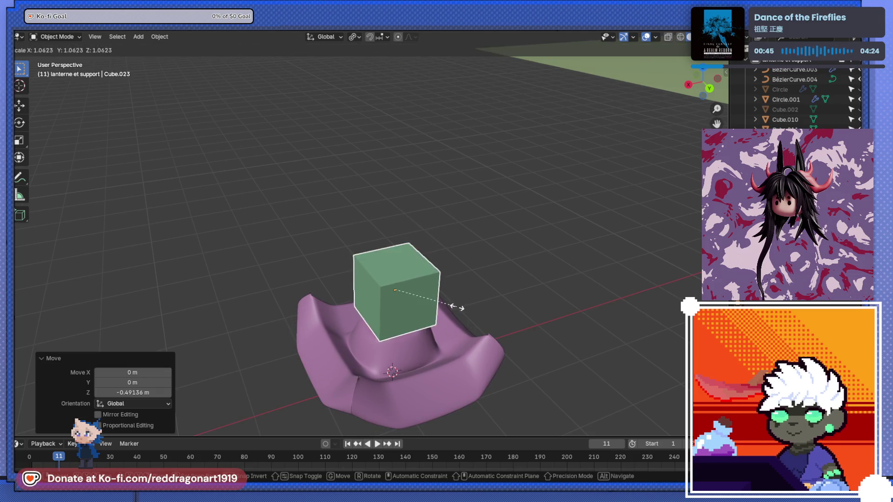
pyautogui.click(436, 331)
# Step: Set the cube down on the cushion's centre and flatten it along Z
pyautogui.scroll(5, 435, 340)
pyautogui.scroll(-6, 432, 345)
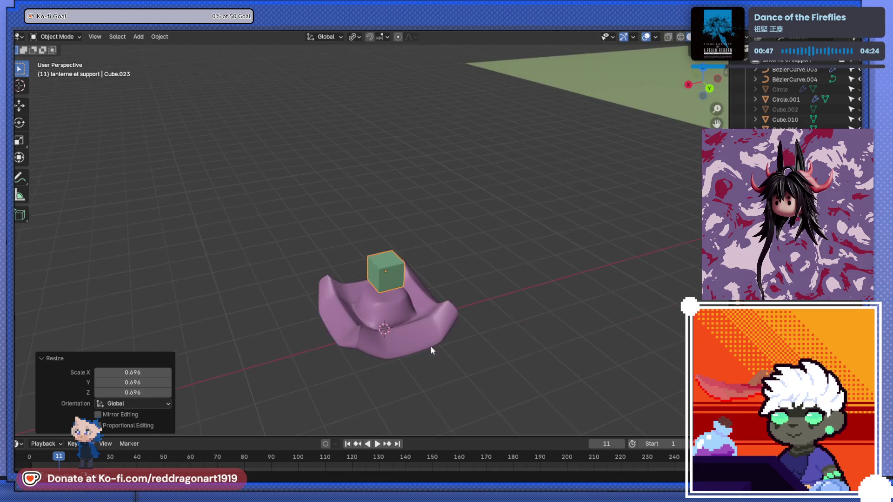
pyautogui.press('g')
pyautogui.press('z')
pyautogui.click(420, 305)
pyautogui.scroll(6, 410, 317)
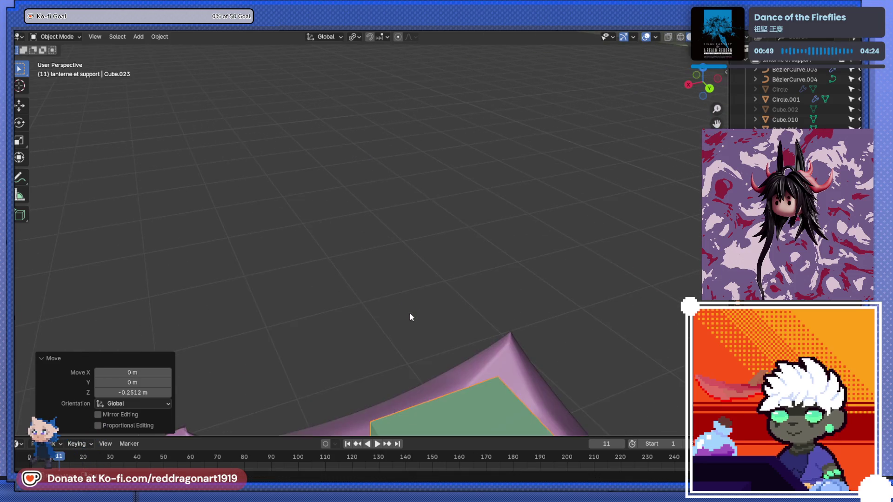
pyautogui.scroll(-4, 409, 317)
pyautogui.moveTo(410, 317)
pyautogui.mouseDown(button='middle')
pyautogui.moveTo(359, 263)
pyautogui.moveTo(431, 307)
pyautogui.mouseUp(button='middle')
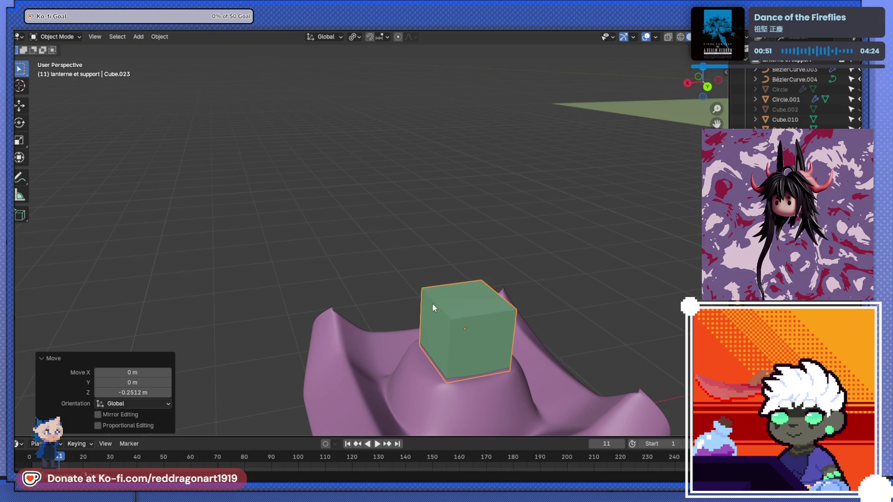
pyautogui.press('s')
pyautogui.press('z')
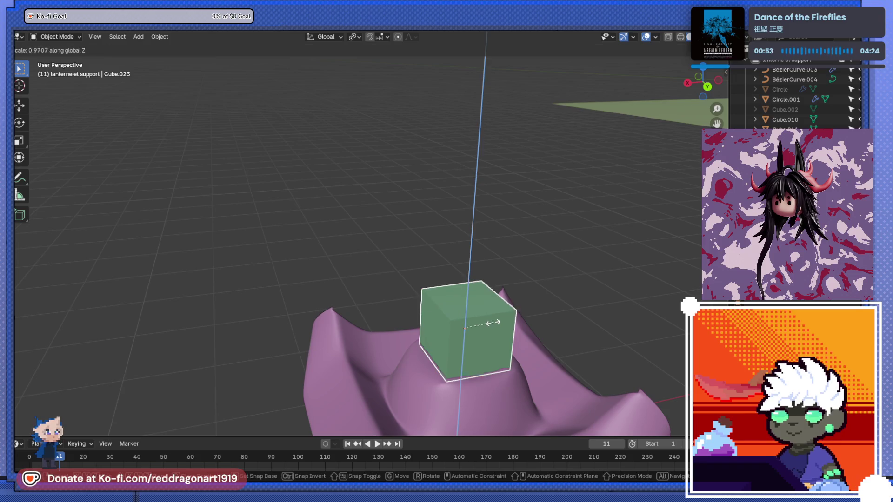
pyautogui.click(480, 333)
# Step: Flatten the cube to 0.585 on Z and sink it 0.14128 m into the cushion, viewed from the back
pyautogui.press('g')
pyautogui.click(480, 339)
pyautogui.press('s')
pyautogui.press('z')
pyautogui.click(478, 346)
pyautogui.press('g')
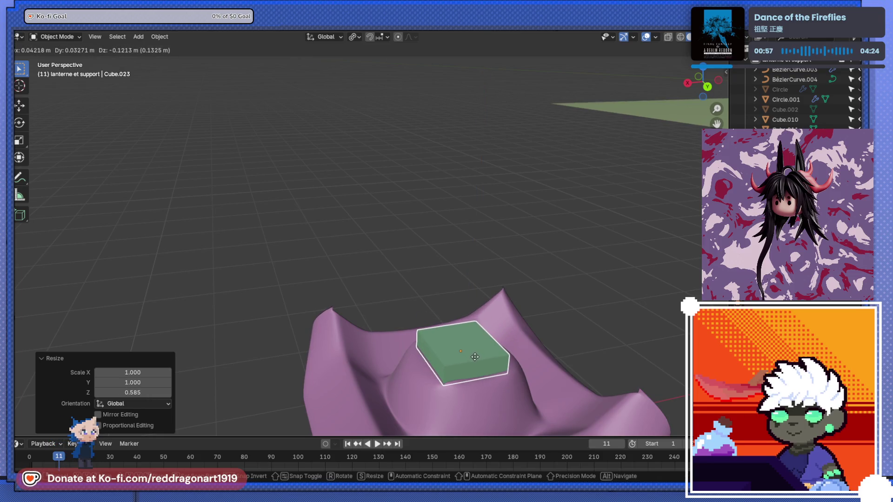
pyautogui.press('z')
pyautogui.click(473, 355)
pyautogui.moveTo(466, 362)
pyautogui.mouseDown(button='middle')
pyautogui.moveTo(449, 339)
pyautogui.moveTo(289, 280)
pyautogui.moveTo(411, 283)
pyautogui.mouseUp(button='middle')
pyautogui.press('ctrl+KP_1')
pyautogui.scroll(8, 389, 147)
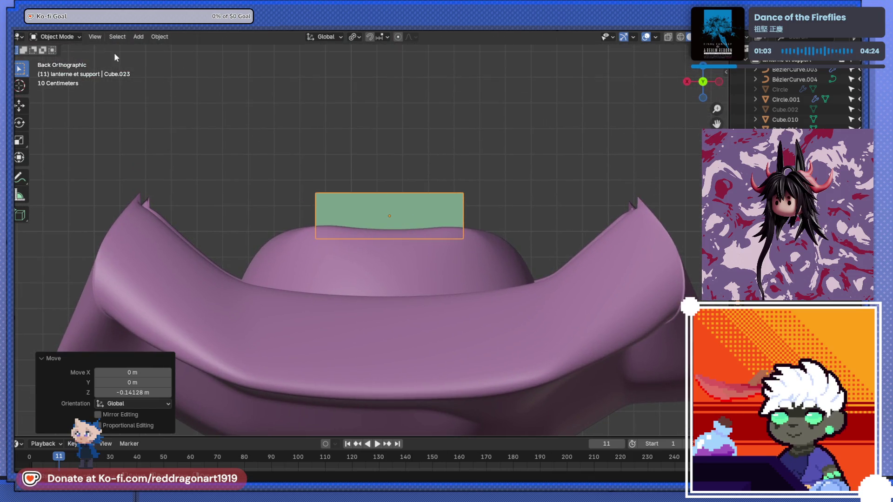
# Step: Edit the cube's mesh in face select mode with X-ray on
pyautogui.press('Tab')
pyautogui.click(101, 38)
pyautogui.hotkey('alt', 'z')
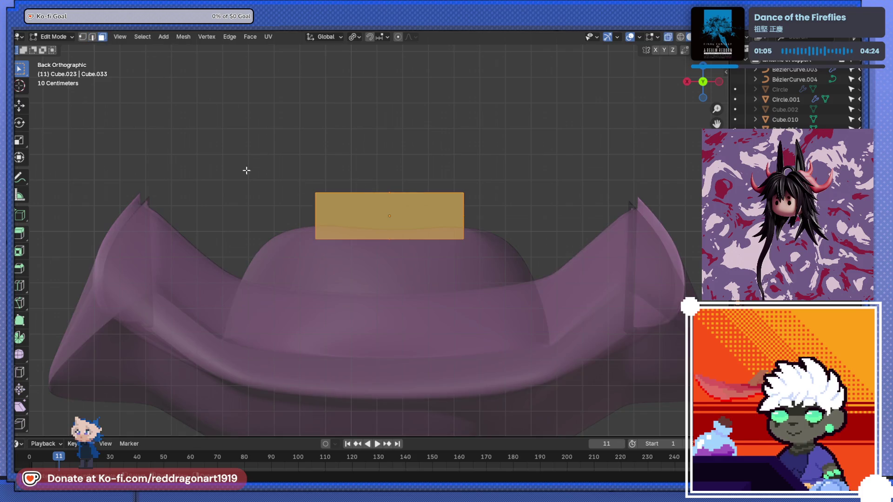
# Step: Extrude the cube's top face 0.30898 m and taper it to 0.372 scale
pyautogui.press('g')
pyautogui.press('z')
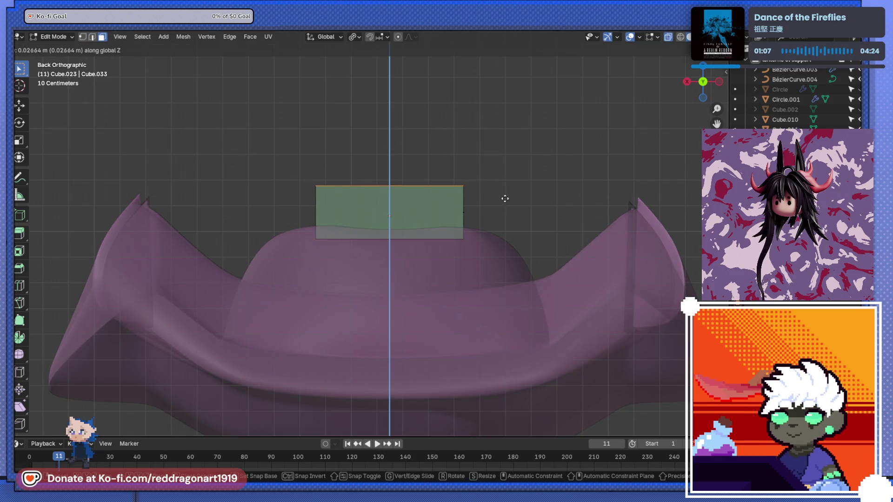
pyautogui.press('z')
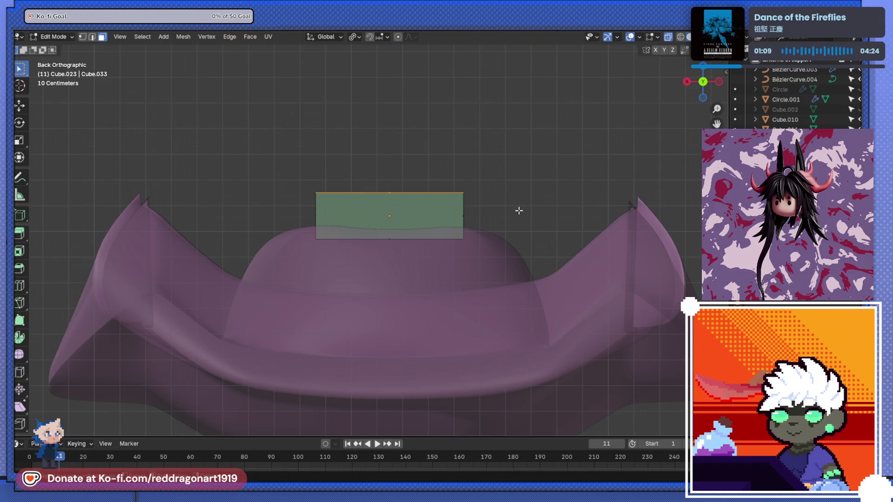
pyautogui.click(517, 133)
pyautogui.press('s')
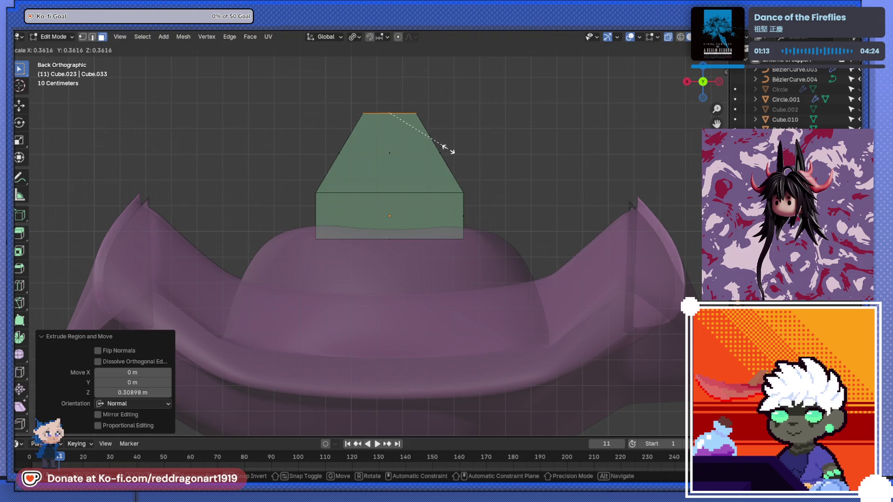
pyautogui.click(451, 149)
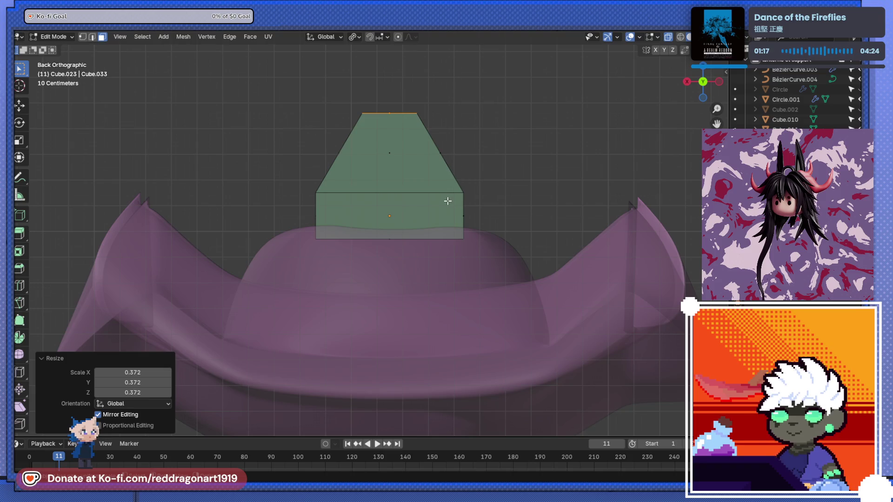
# Step: Bevel the edge loop at the taper's base with 4 segments, about 0.00395 m
pyautogui.click(93, 38)
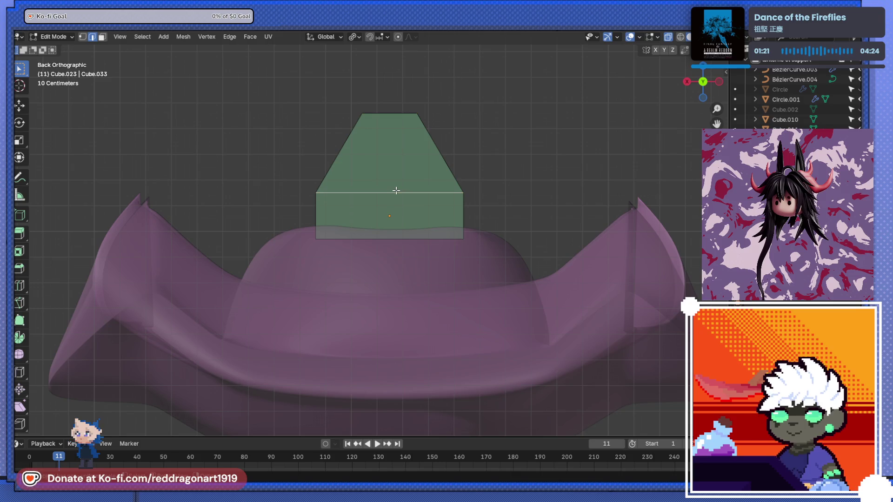
pyautogui.hotkey('ctrl', 'b')
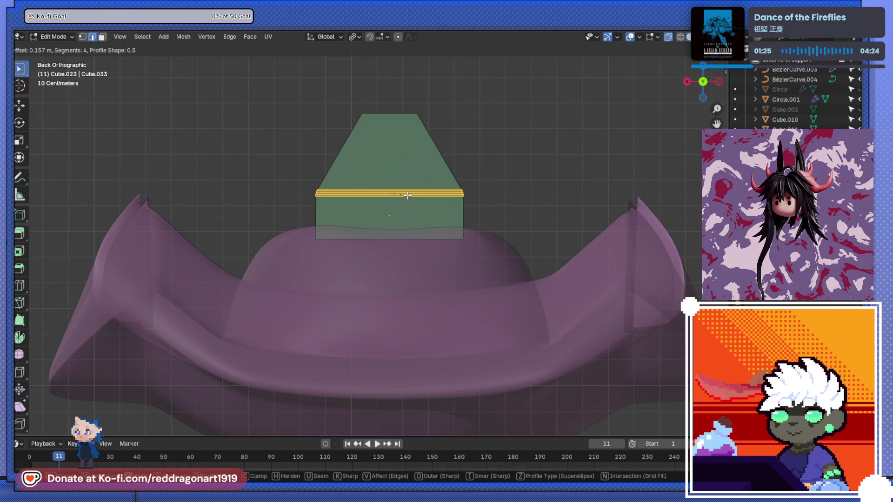
pyautogui.click(465, 223)
pyautogui.press('Tab')
pyautogui.press('KP_Divide')
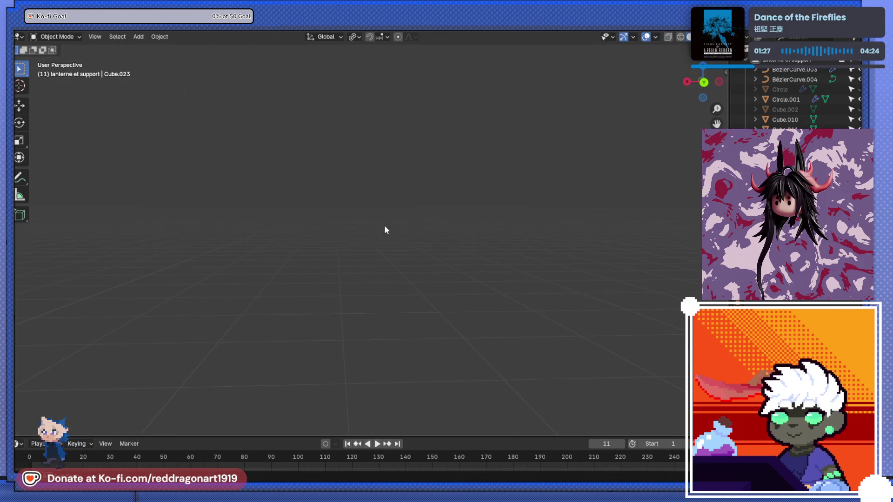
# Step: Leave local view and orbit around the bevelled cube in Edit Mode to inspect it
pyautogui.press('KP_Divide')
pyautogui.moveTo(396, 242)
pyautogui.mouseDown(button='middle')
pyautogui.moveTo(435, 269)
pyautogui.moveTo(425, 283)
pyautogui.moveTo(507, 338)
pyautogui.moveTo(484, 309)
pyautogui.mouseUp(button='middle')
pyautogui.press('Tab')
pyautogui.scroll(3, 484, 309)
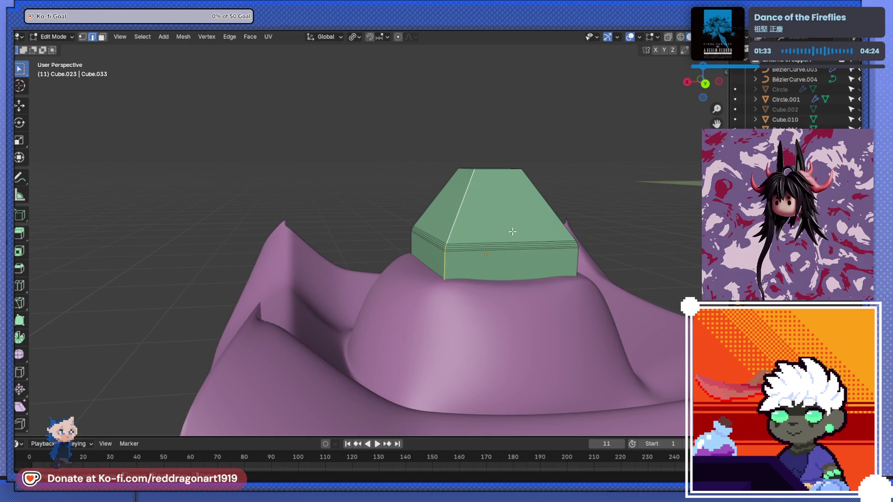
pyautogui.moveTo(512, 232); pyautogui.dragTo(479, 238, button='middle')
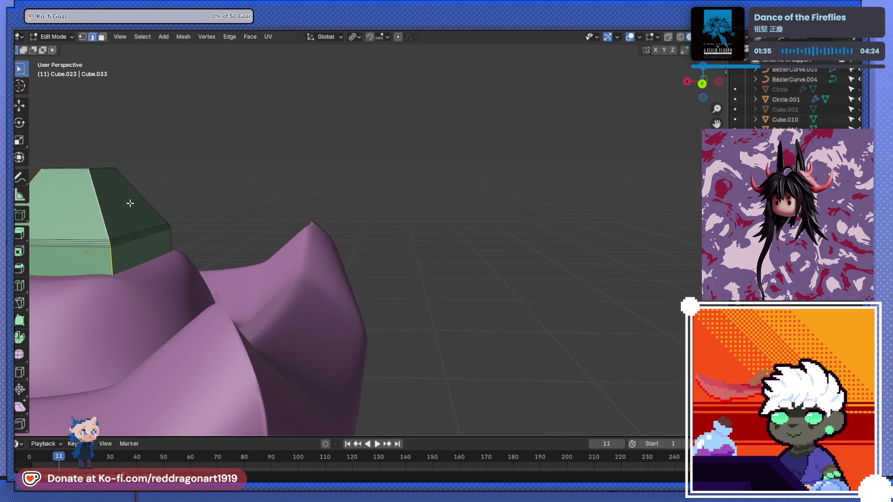
pyautogui.moveTo(136, 205); pyautogui.dragTo(201, 224, button='middle')
pyautogui.scroll(-5, 351, 273)
pyautogui.moveTo(350, 273)
pyautogui.mouseDown(button='middle')
pyautogui.moveTo(317, 201)
pyautogui.moveTo(371, 211)
pyautogui.moveTo(417, 321)
pyautogui.moveTo(407, 199)
pyautogui.mouseUp(button='middle')
pyautogui.scroll(6, 465, 307)
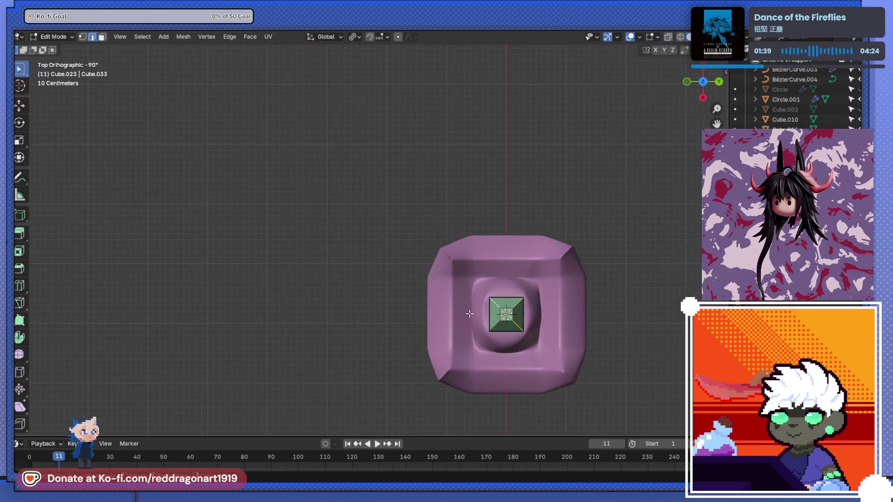
pyautogui.keyDown('shift'); pyautogui.moveTo(588, 340); pyautogui.dragTo(517, 253, button='middle'); pyautogui.keyUp('shift')
pyautogui.moveTo(585, 337)
pyautogui.mouseDown(button='middle')
pyautogui.moveTo(586, 279)
pyautogui.moveTo(486, 244)
pyautogui.mouseUp(button='middle')
pyautogui.scroll(-3, 584, 281)
pyautogui.scroll(8, 415, 227)
pyautogui.moveTo(415, 227); pyautogui.dragTo(373, 197, button='middle')
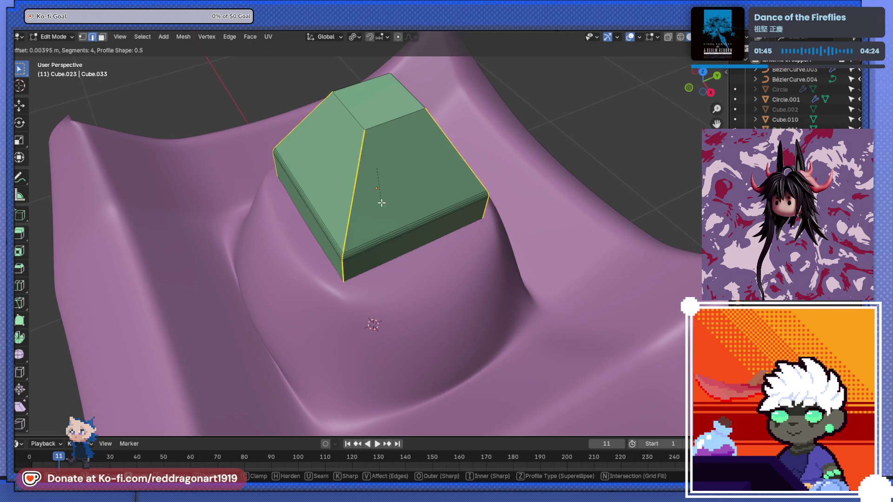
# Step: Back in object mode, shade the green block on the mound smooth and edit its mesh
pyautogui.press('Tab')
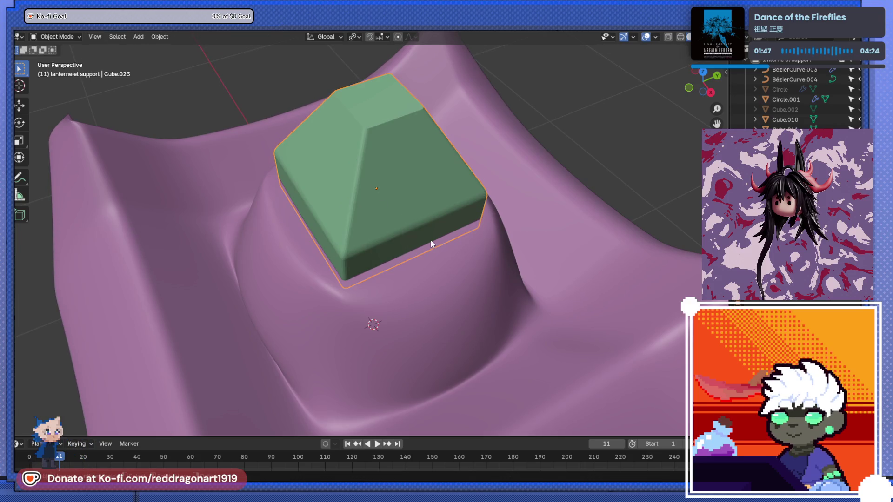
pyautogui.scroll(-5, 431, 239)
pyautogui.scroll(8, 375, 235)
pyautogui.moveTo(389, 193); pyautogui.dragTo(403, 297, button='middle')
pyautogui.scroll(-6, 403, 298)
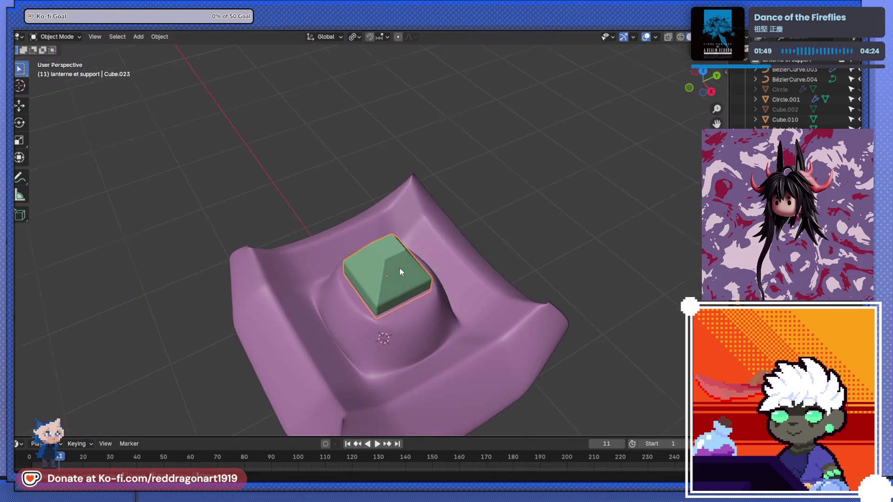
pyautogui.rightClick(393, 270)
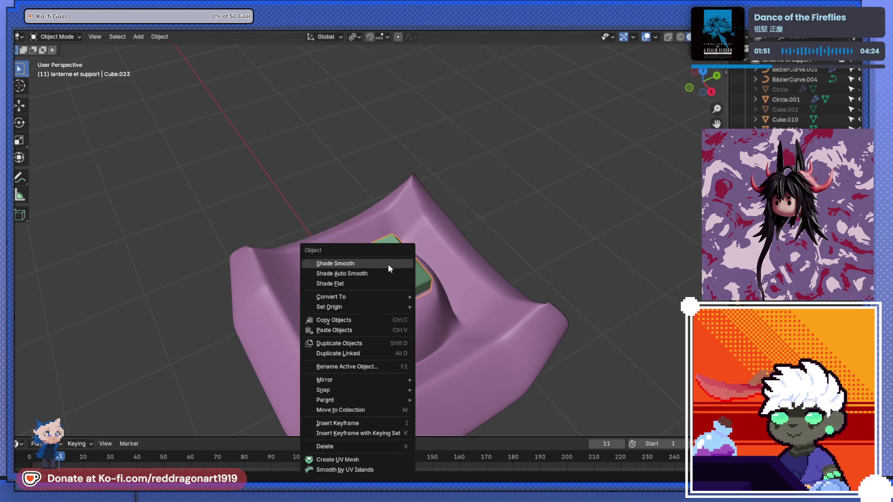
pyautogui.click(389, 263)
pyautogui.click(346, 250)
pyautogui.press('Tab')
pyautogui.scroll(4, 399, 269)
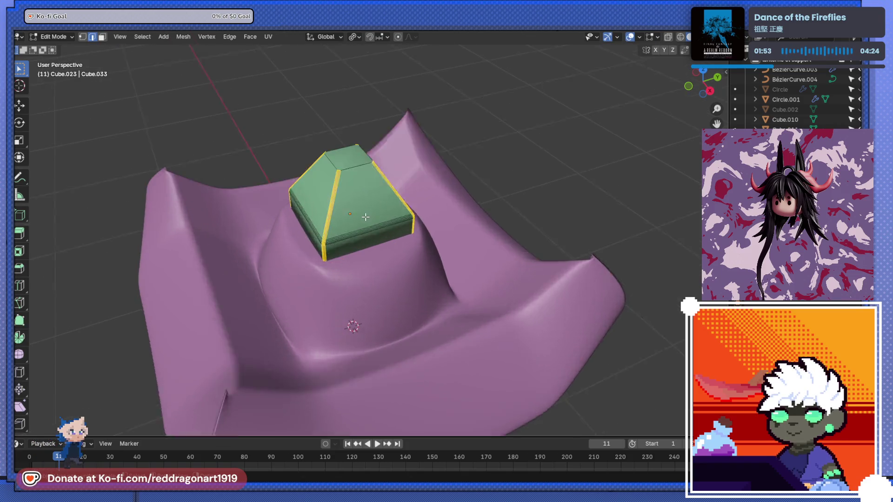
# Step: Inset the green block's top face by a thin 0.03076 m, redoing a too-wide first attempt
pyautogui.click(102, 37)
pyautogui.click(425, 242)
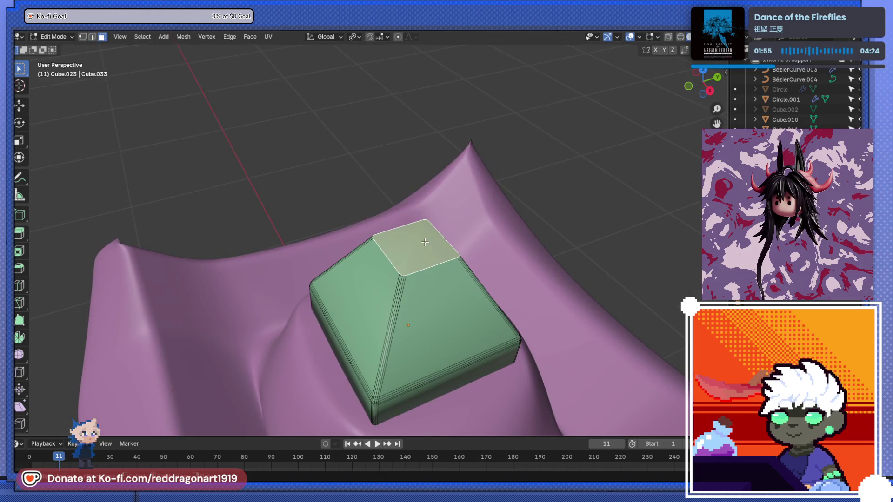
pyautogui.press('i')
pyautogui.click(458, 265)
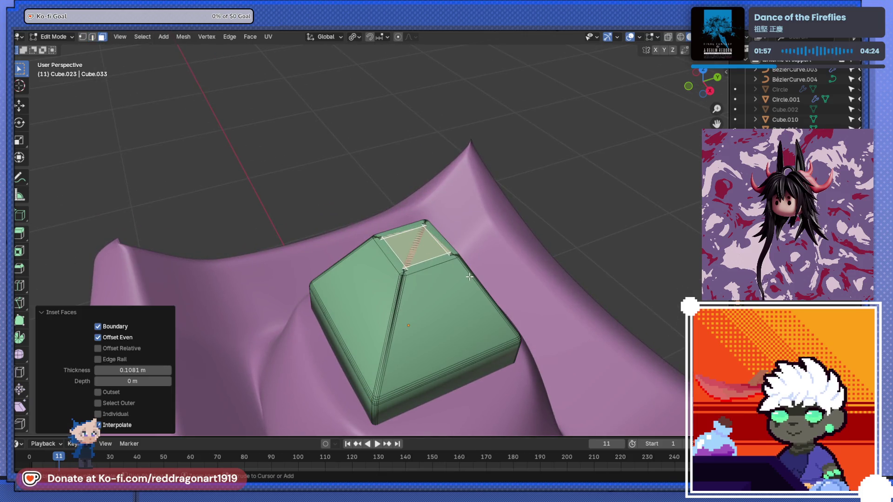
pyautogui.hotkey('ctrl', 'z')
pyautogui.press('i')
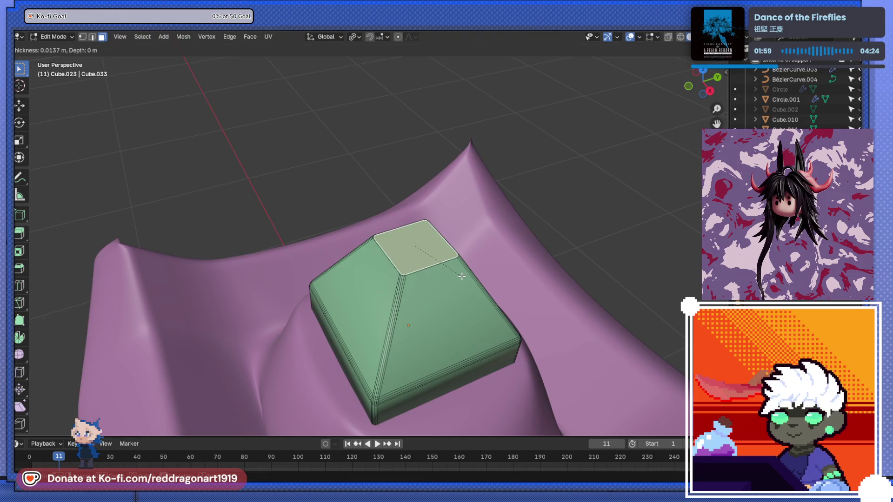
pyautogui.click(461, 276)
pyautogui.scroll(-3, 442, 283)
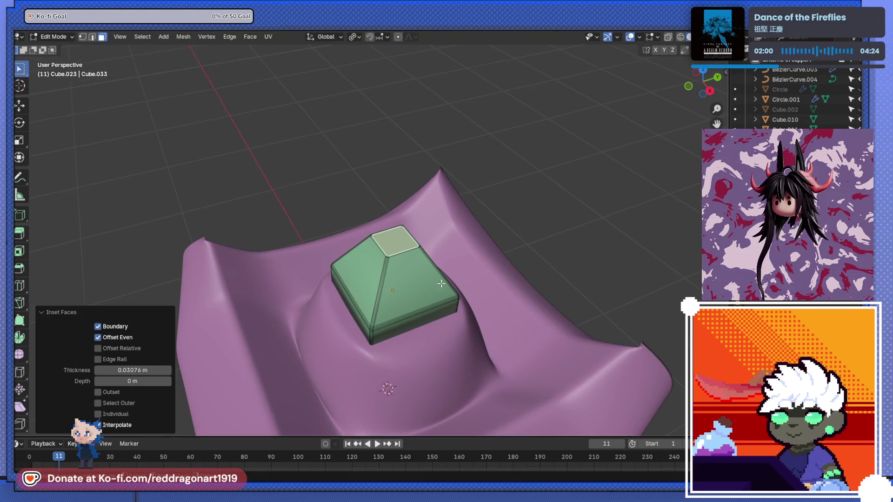
# Step: Return to object mode and shade the green block smooth
pyautogui.rightClick(406, 284)
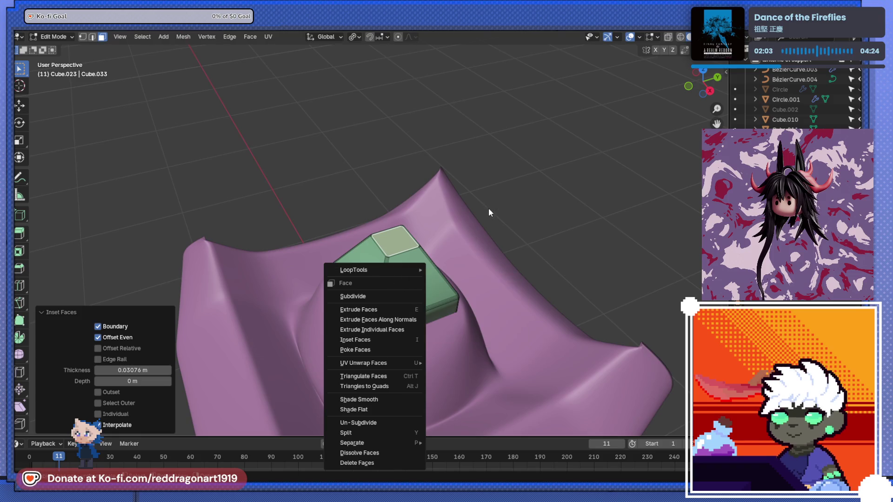
pyautogui.press('Tab')
pyautogui.rightClick(405, 284)
pyautogui.click(380, 261)
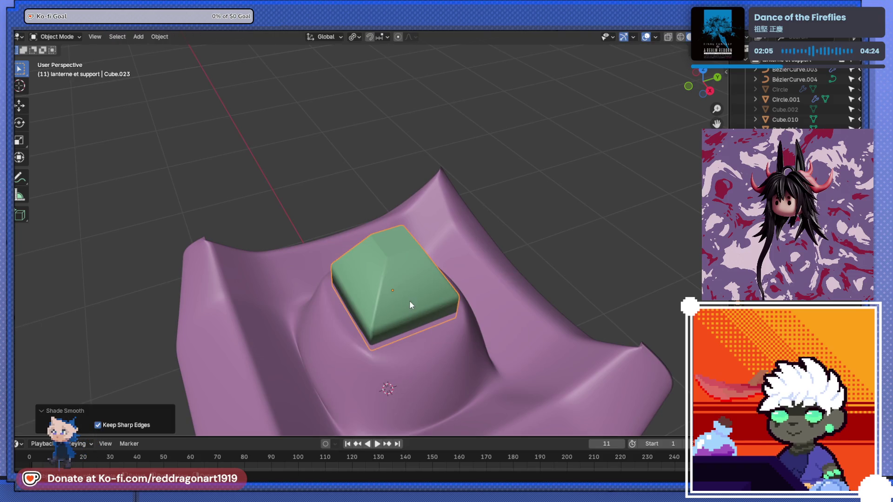
pyautogui.moveTo(409, 302); pyautogui.dragTo(401, 286, button='middle')
pyautogui.scroll(-3, 398, 286)
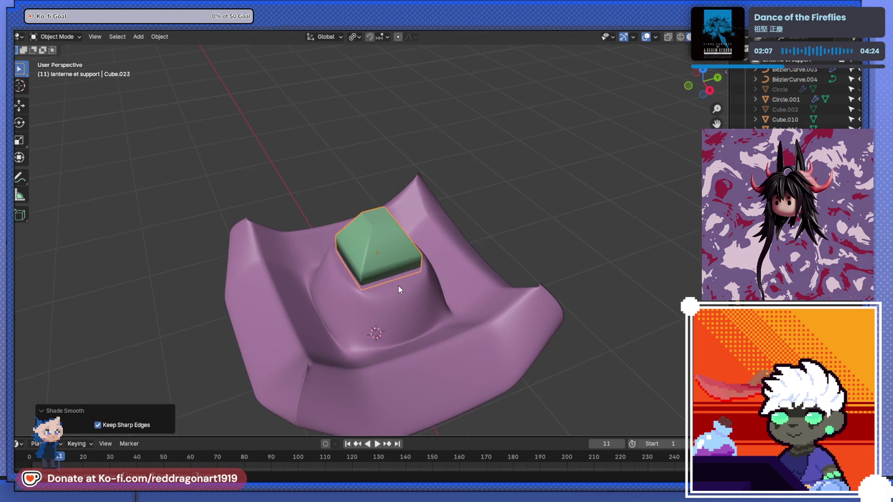
pyautogui.hotkey('shift', 'a')
pyautogui.moveTo(398, 267)
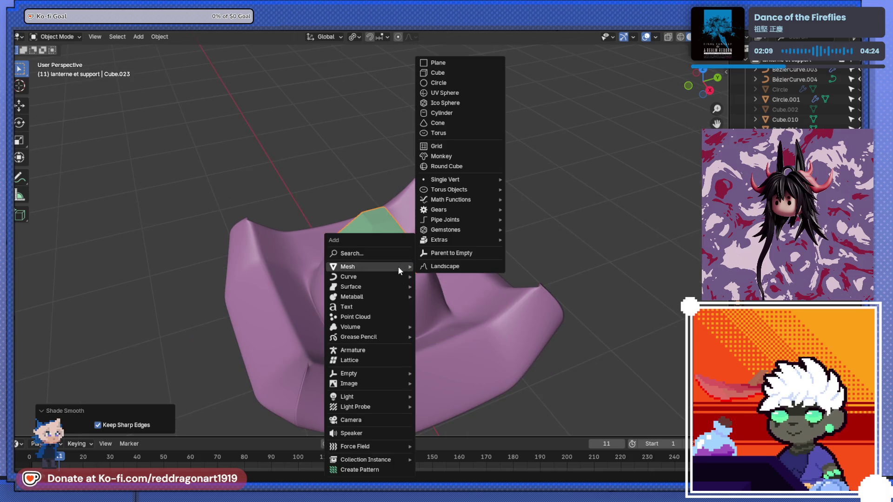
# Step: Add a UV sphere, raise it 1.5979 m along Z and scale it to 0.276
pyautogui.click(455, 95)
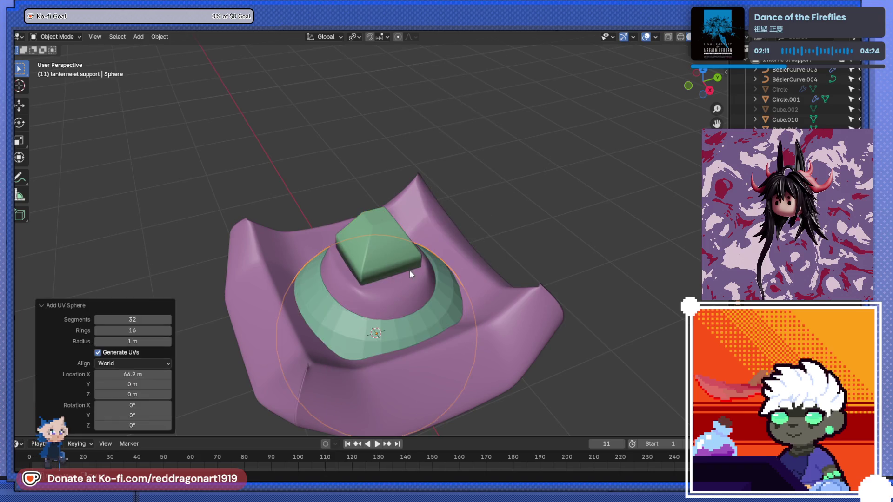
pyautogui.press('g')
pyautogui.press('z')
pyautogui.click(462, 171)
pyautogui.press('s')
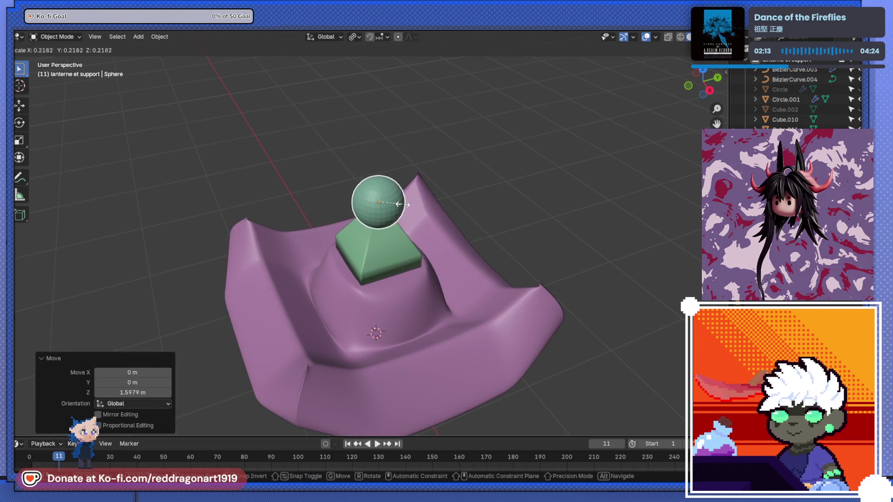
pyautogui.click(391, 251)
# Step: Check the sphere from top and right views, then select it and enter Edit Mode
pyautogui.scroll(-2, 391, 251)
pyautogui.press('KP_7')
pyautogui.press('KP_3')
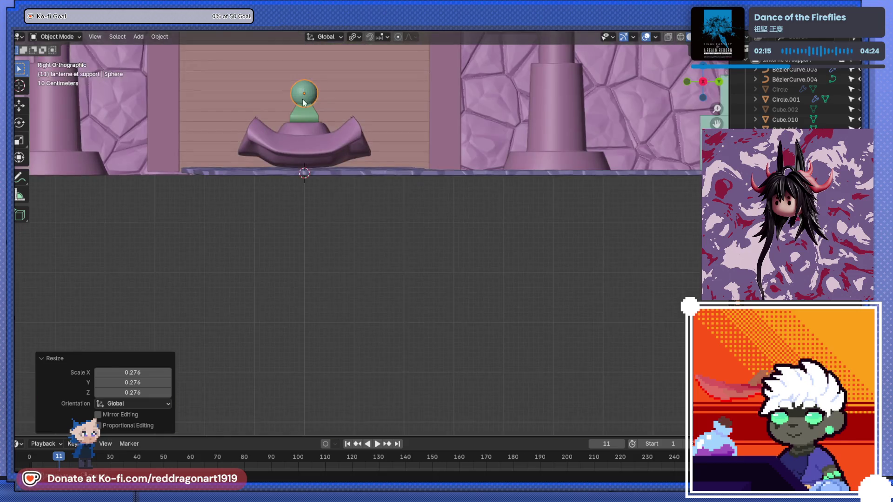
pyautogui.scroll(5, 371, 218)
pyautogui.scroll(2, 429, 292)
pyautogui.scroll(-2, 421, 261)
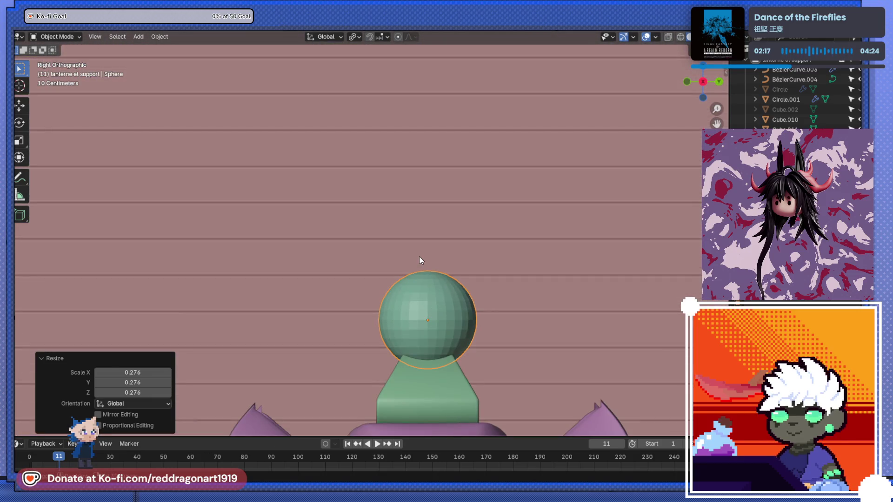
pyautogui.moveTo(420, 278); pyautogui.dragTo(432, 372, button='middle')
pyautogui.click(436, 356)
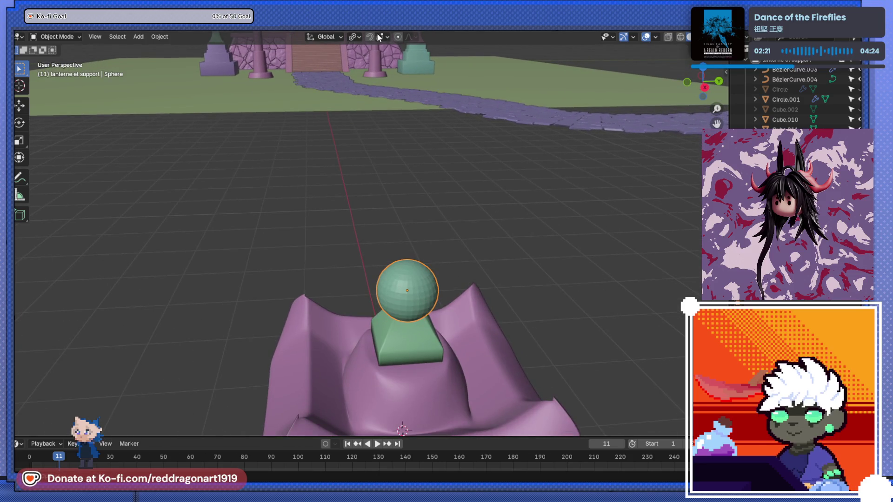
pyautogui.press('Tab')
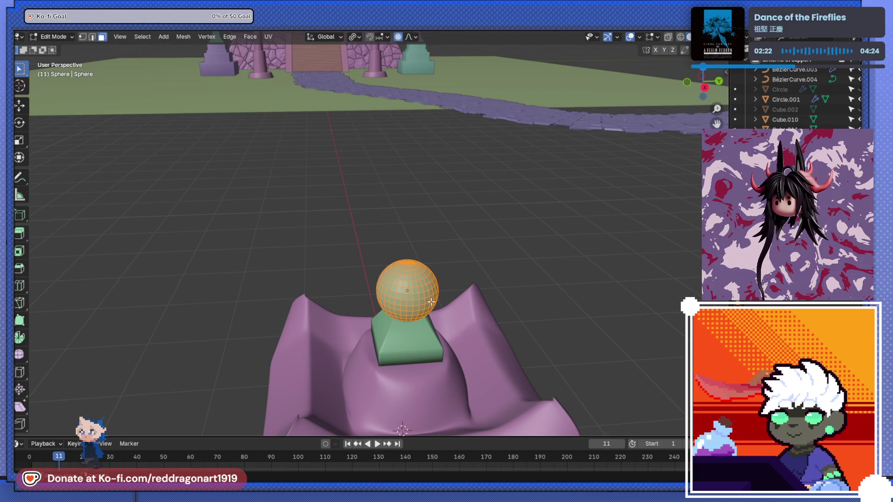
# Step: Pull the sphere's top pole vertex up along Z with proportional falloff into a point
pyautogui.click(408, 263)
pyautogui.scroll(4, 398, 219)
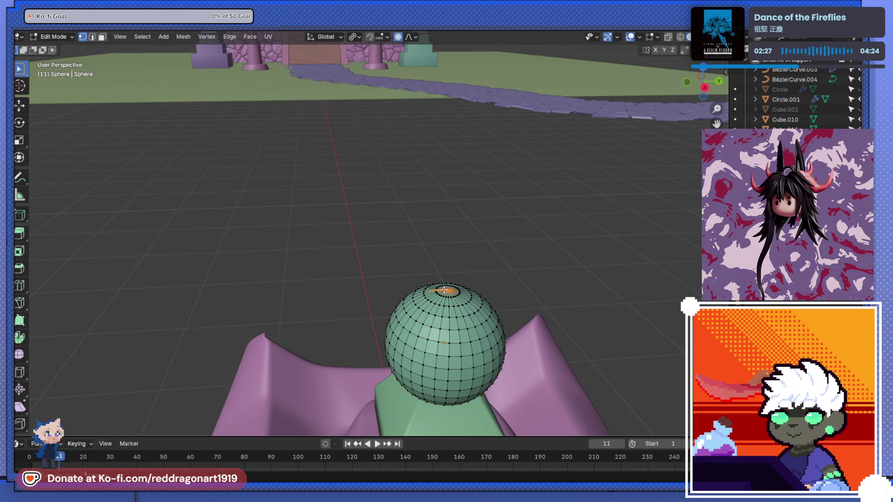
pyautogui.press('g')
pyautogui.press('z')
pyautogui.press('Escape')
pyautogui.press('g')
pyautogui.scroll(15, 486, 302)
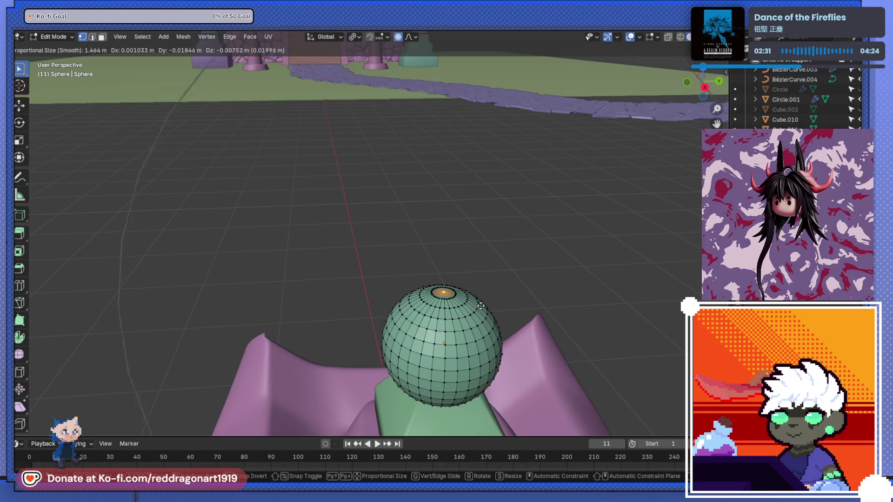
pyautogui.scroll(19, 505, 293)
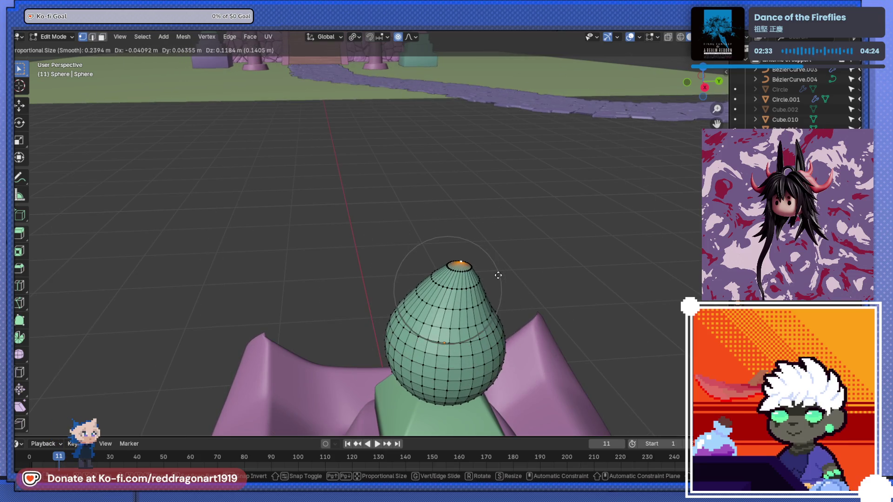
pyautogui.press('z')
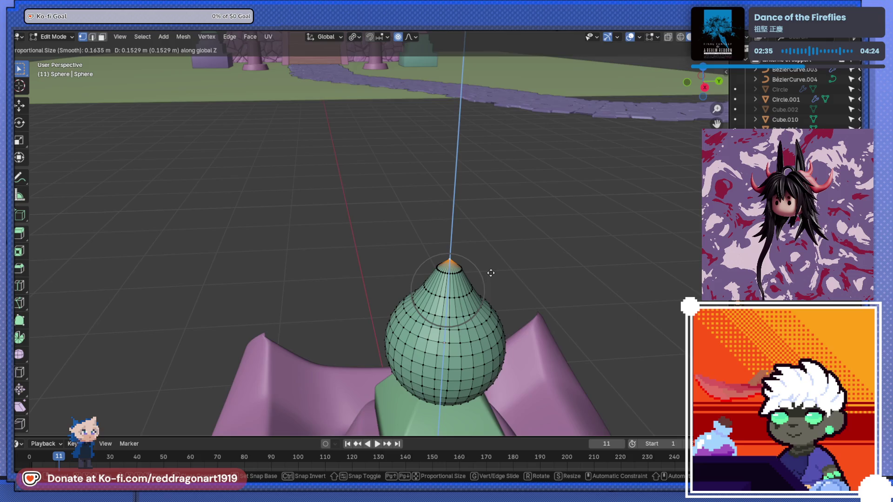
pyautogui.click(491, 269)
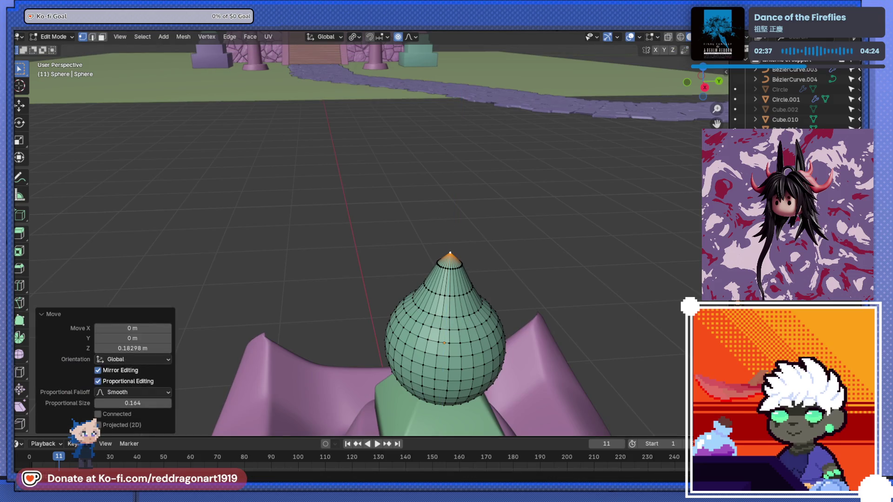
# Step: Shade the sphere smooth and view it low with the shrine behind
pyautogui.rightClick(642, 227)
pyautogui.click(651, 219)
pyautogui.moveTo(599, 278)
pyautogui.mouseDown(button='middle')
pyautogui.moveTo(520, 252)
pyautogui.moveTo(499, 203)
pyautogui.mouseUp(button='middle')
# Step: Readjust the tip vertex's height along Z and return to Object Mode
pyautogui.press('Tab')
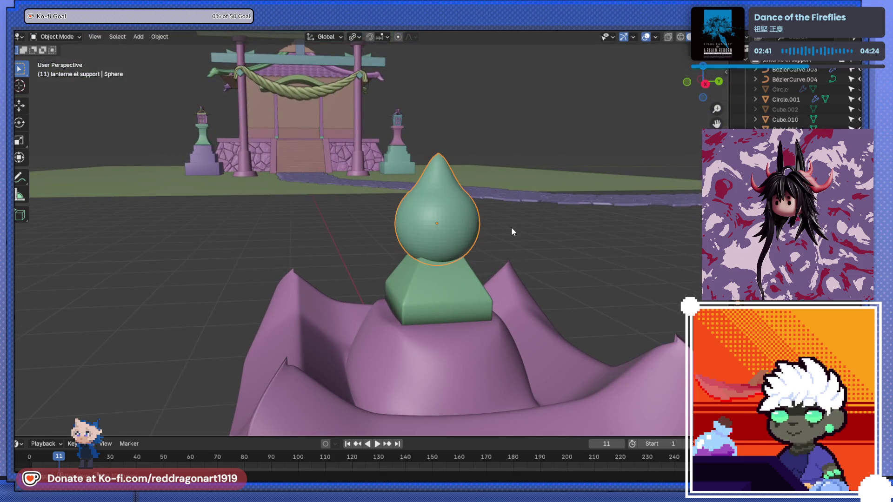
pyautogui.scroll(5, 511, 231)
pyautogui.press('Tab')
pyautogui.press('g')
pyautogui.press('z')
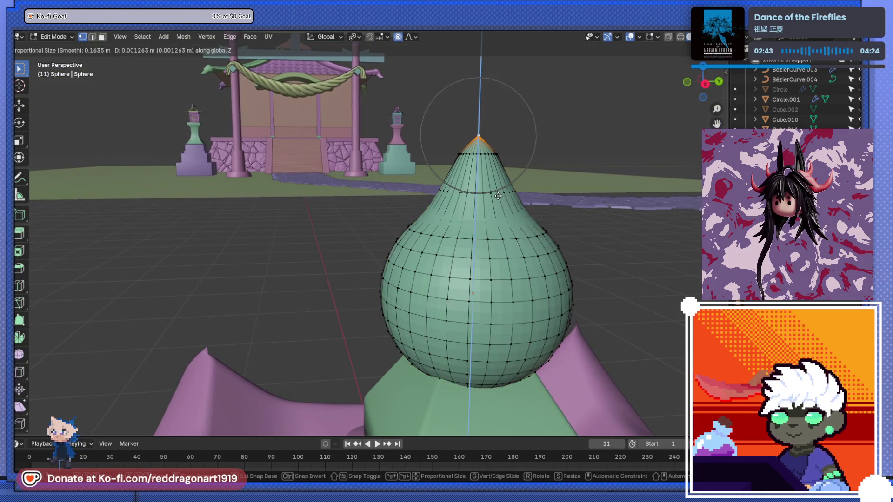
pyautogui.click(523, 226)
pyautogui.press('Tab')
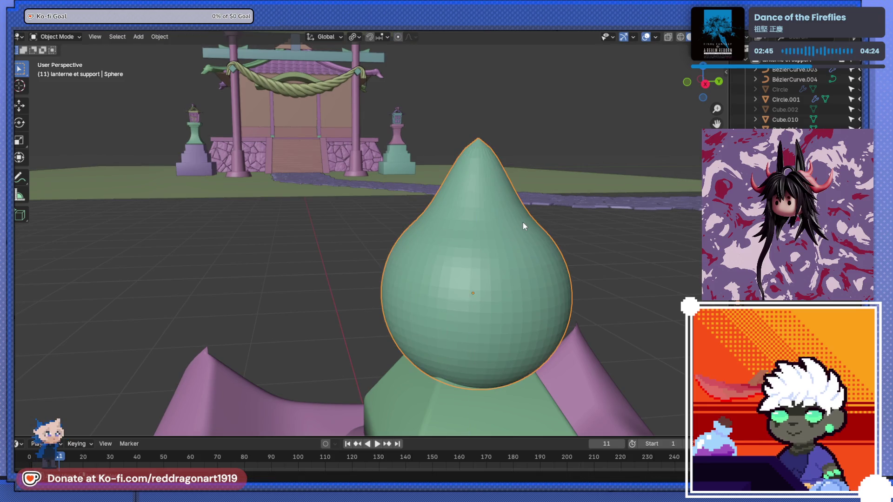
# Step: Lower the tip vertex slightly along Z for a softer teardrop curve
pyautogui.press('Tab')
pyautogui.press('g')
pyautogui.press('z')
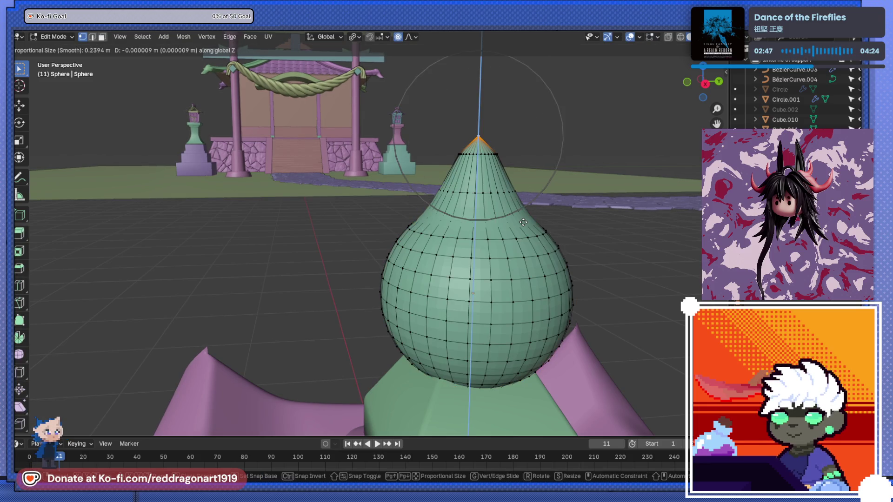
pyautogui.scroll(-3, 519, 250)
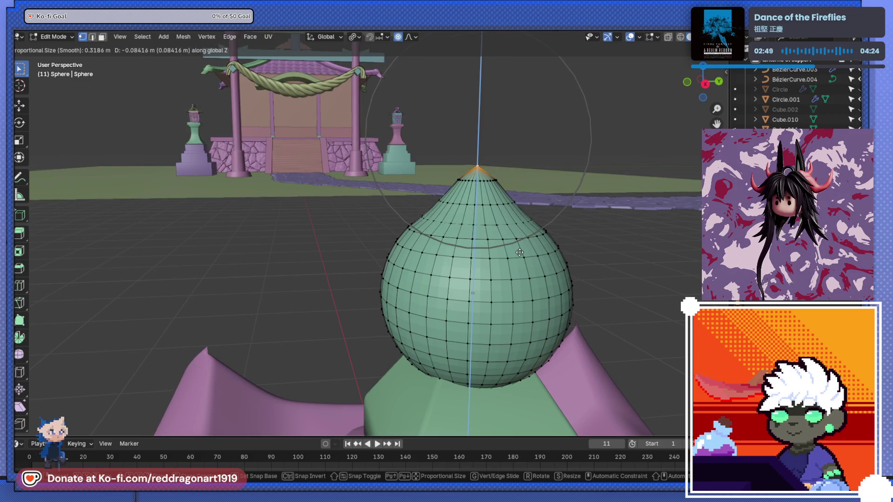
pyautogui.click(519, 252)
pyautogui.press('Tab')
pyautogui.scroll(-4, 546, 270)
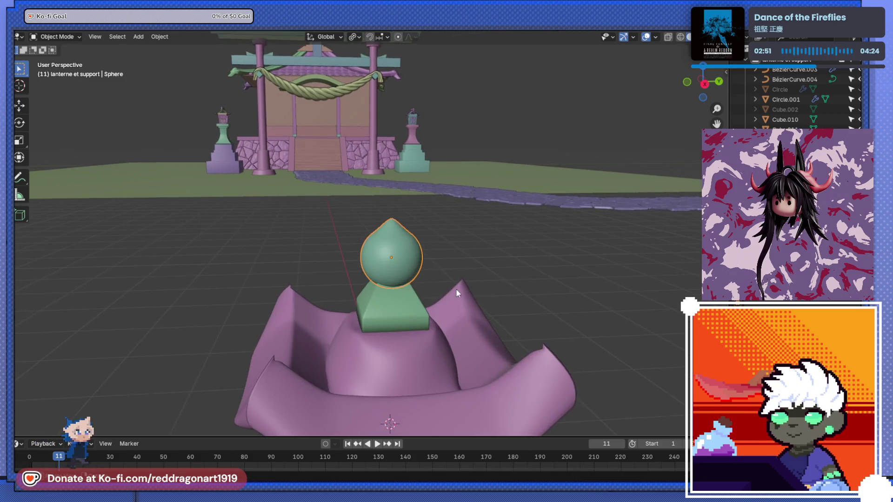
pyautogui.scroll(5, 440, 290)
pyautogui.rightClick(433, 267)
# Step: Shade the teardrop sphere smooth and view it against the torii gate
pyautogui.click(433, 265)
pyautogui.scroll(-3, 447, 279)
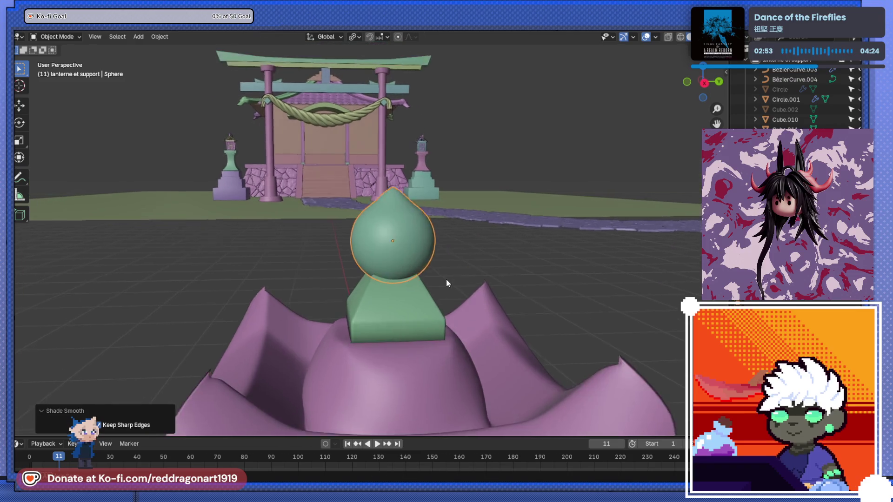
pyautogui.scroll(5, 447, 282)
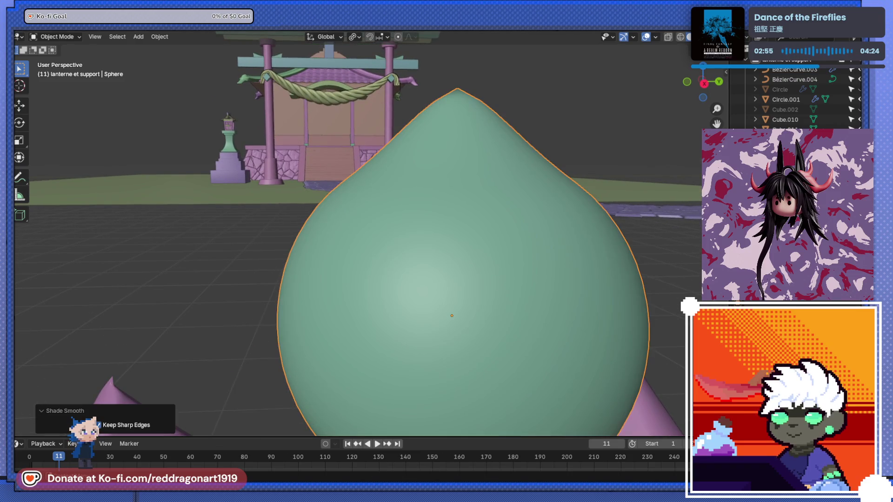
pyautogui.scroll(-6, 581, 253)
pyautogui.moveTo(500, 285)
pyautogui.mouseDown(button='middle')
pyautogui.moveTo(459, 252)
pyautogui.moveTo(522, 259)
pyautogui.mouseUp(button='middle')
pyautogui.scroll(4, 517, 261)
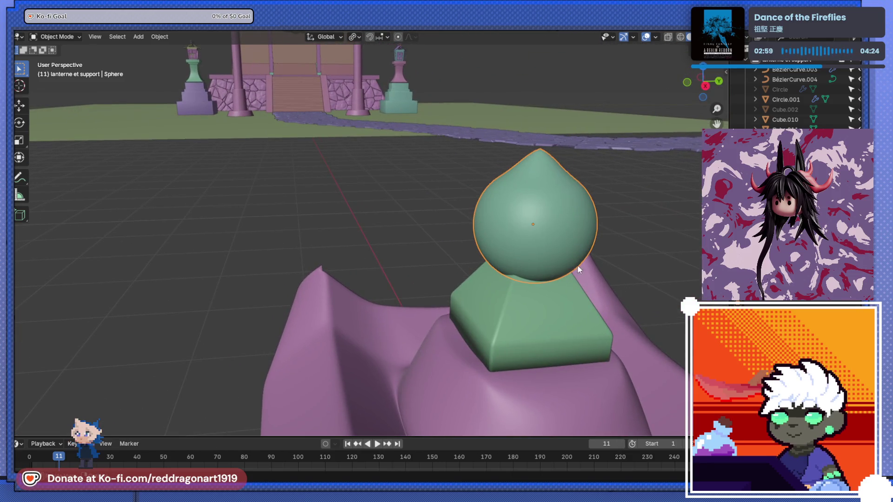
pyautogui.moveTo(584, 282); pyautogui.dragTo(523, 271, button='middle')
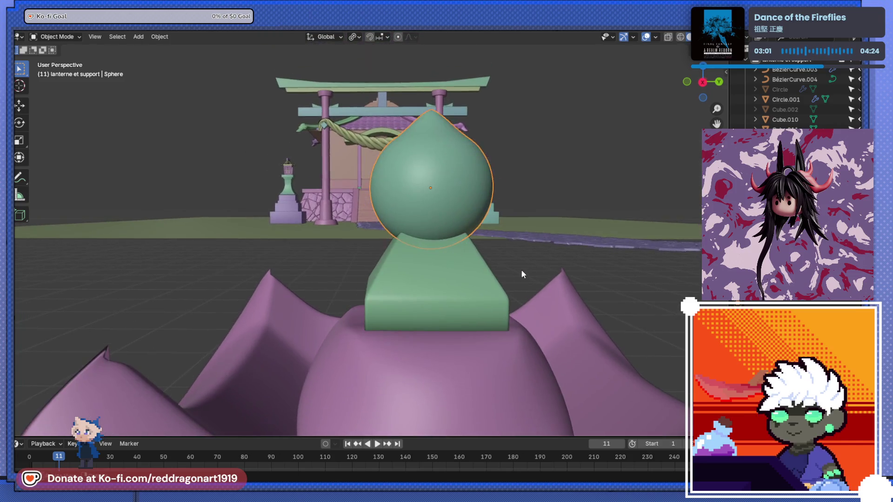
# Step: Enter Edit Mode on the sphere with X-ray on, looking up beneath it
pyautogui.press('Tab')
pyautogui.hotkey('alt', 'z')
pyautogui.moveTo(431, 255); pyautogui.dragTo(423, 142, button='middle')
# Step: Raise the selected sphere vertices along Z and switch to Right Orthographic view
pyautogui.press('g')
pyautogui.press('z')
pyautogui.click(454, 237)
pyautogui.press('KP_7')
pyautogui.press('KP_3')
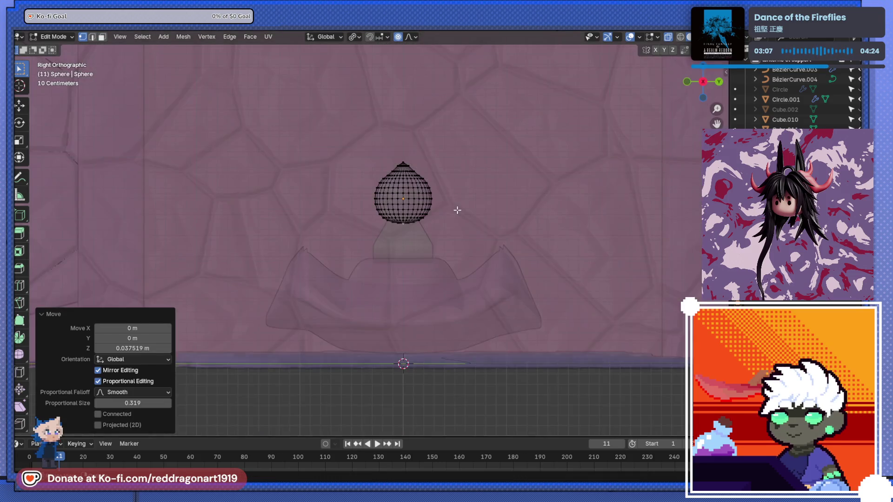
pyautogui.scroll(5, 457, 242)
# Step: Lift the lower vertices to 0.07251 m along Z, then return to Object Mode
pyautogui.press('g')
pyautogui.press('z')
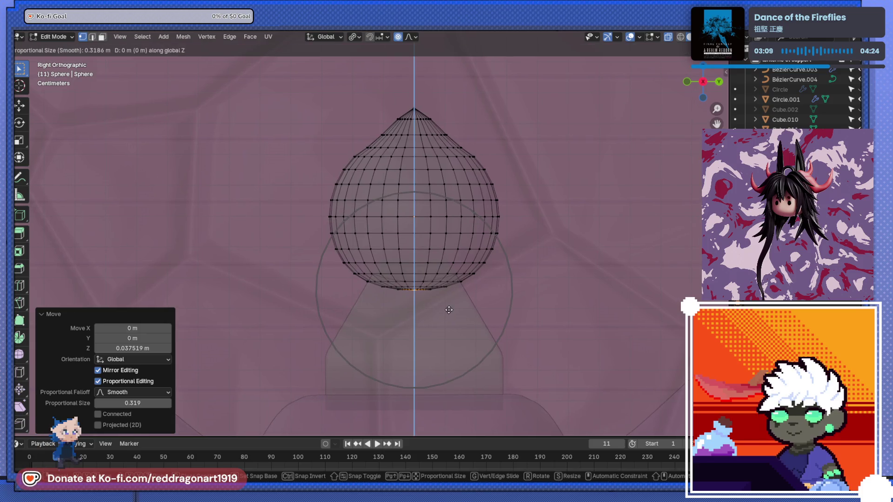
pyautogui.click(450, 290)
pyautogui.scroll(-3, 451, 291)
pyautogui.moveTo(450, 291)
pyautogui.mouseDown(button='middle')
pyautogui.moveTo(454, 326)
pyautogui.moveTo(462, 275)
pyautogui.moveTo(417, 250)
pyautogui.moveTo(414, 297)
pyautogui.moveTo(431, 358)
pyautogui.moveTo(436, 327)
pyautogui.moveTo(501, 309)
pyautogui.moveTo(287, 192)
pyautogui.moveTo(423, 253)
pyautogui.mouseUp(button='middle')
pyautogui.scroll(-5, 454, 326)
pyautogui.press('Tab')
pyautogui.scroll(-3, 414, 297)
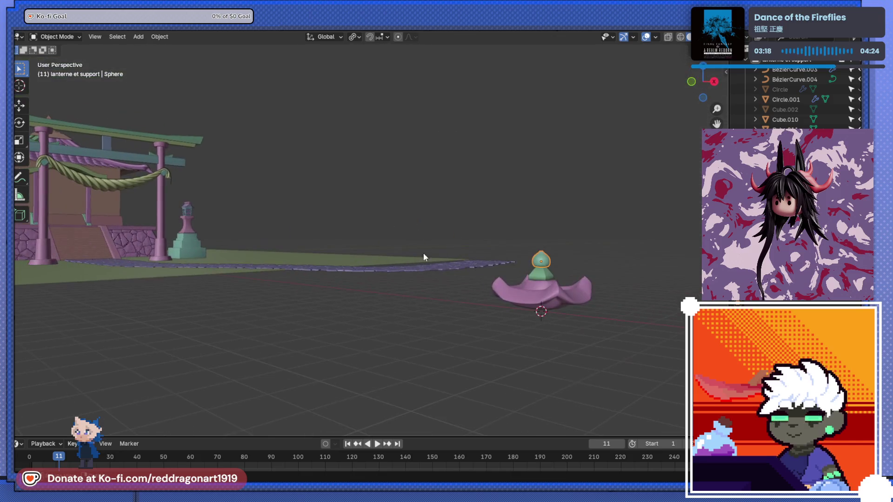
# Step: Duplicate the shrine-side lantern's pillar with Shift+D, place it, and clear its parent
pyautogui.click(197, 232)
pyautogui.moveTo(197, 232)
pyautogui.mouseDown(button='middle')
pyautogui.moveTo(317, 263)
pyautogui.moveTo(296, 251)
pyautogui.mouseUp(button='middle')
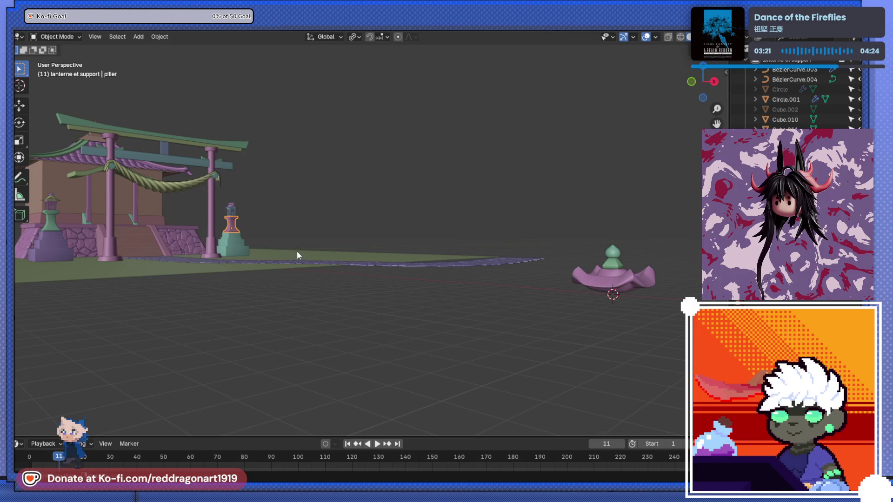
pyautogui.press('Right')
pyautogui.press('KP_7')
pyautogui.scroll(-3, 335, 270)
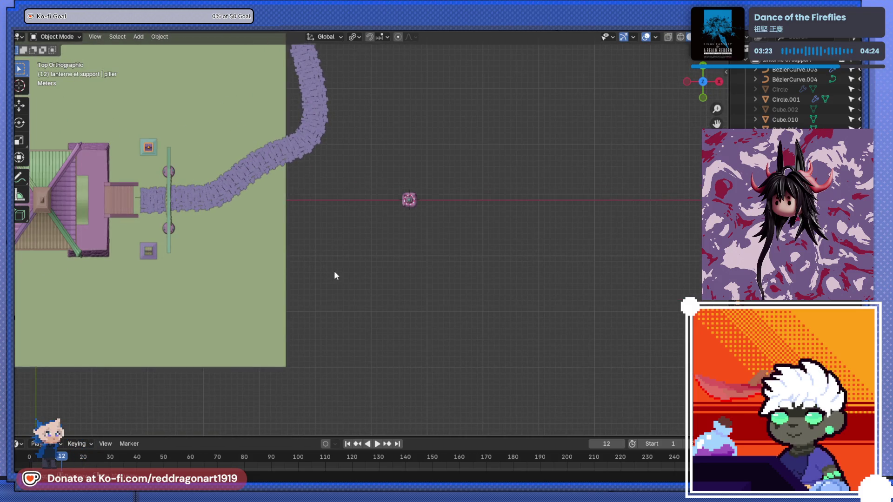
pyautogui.hotkey('shift', 'd')
pyautogui.click(595, 326)
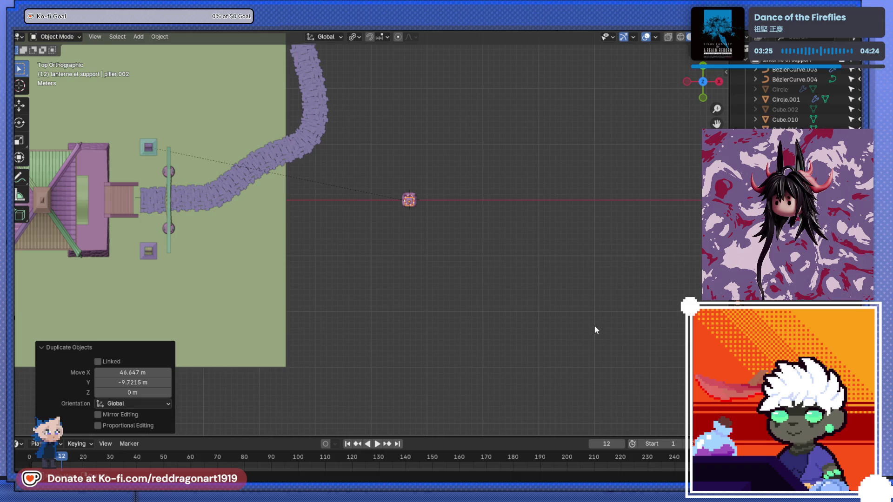
pyautogui.hotkey('alt', 'p')
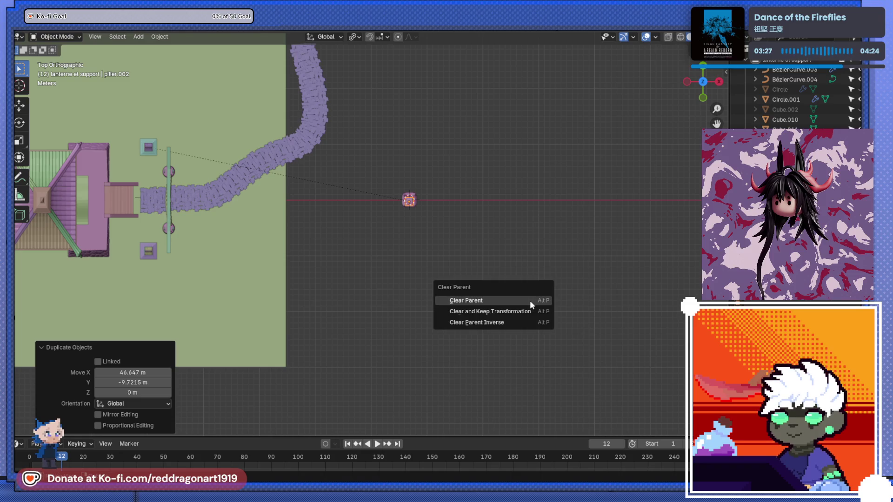
pyautogui.click(529, 301)
# Step: Inspect the copy and apply Clear Parent again to unlink pilier.002
pyautogui.moveTo(479, 220); pyautogui.dragTo(398, 149, button='middle')
pyautogui.scroll(4, 409, 181)
pyautogui.moveTo(423, 210)
pyautogui.mouseDown(button='middle')
pyautogui.moveTo(403, 147)
pyautogui.moveTo(507, 259)
pyautogui.moveTo(512, 312)
pyautogui.mouseUp(button='middle')
pyautogui.scroll(-5, 510, 311)
pyautogui.moveTo(430, 256)
pyautogui.mouseDown(button='middle')
pyautogui.moveTo(532, 243)
pyautogui.moveTo(491, 270)
pyautogui.moveTo(332, 224)
pyautogui.moveTo(504, 169)
pyautogui.moveTo(554, 176)
pyautogui.moveTo(538, 193)
pyautogui.moveTo(478, 194)
pyautogui.mouseUp(button='middle')
pyautogui.scroll(4, 334, 223)
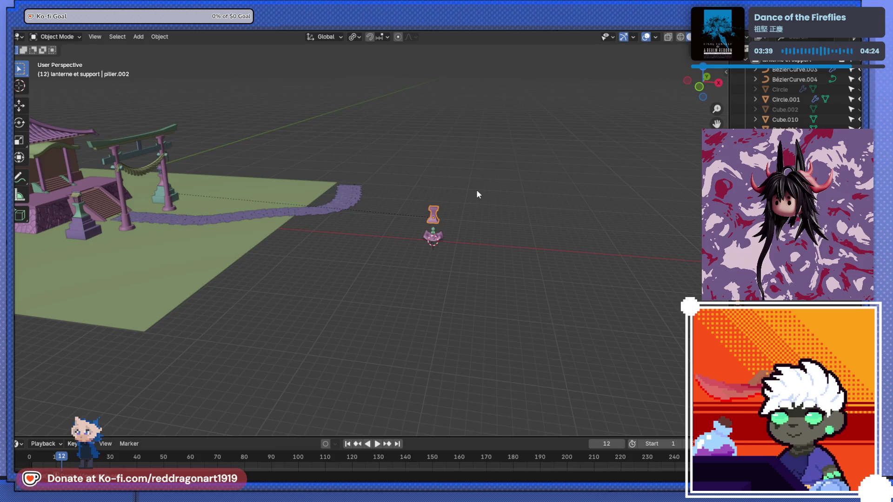
pyautogui.hotkey('alt', 'p')
pyautogui.click(473, 191)
pyautogui.scroll(-3, 264, 239)
pyautogui.moveTo(264, 239)
pyautogui.mouseDown(button='middle')
pyautogui.moveTo(294, 266)
pyautogui.moveTo(447, 247)
pyautogui.moveTo(476, 262)
pyautogui.mouseUp(button='middle')
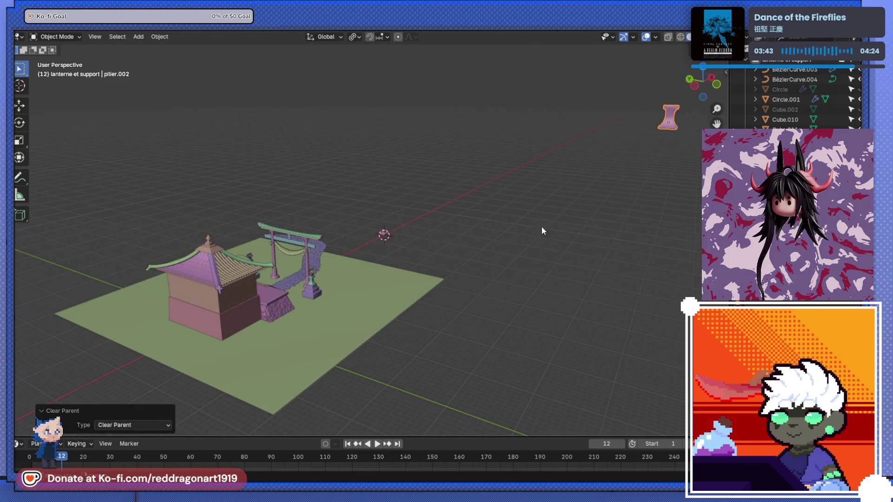
# Step: Move the copied pillar beside the new lantern in top view and lower it along Z
pyautogui.press('KP_7')
pyautogui.scroll(-8, 535, 303)
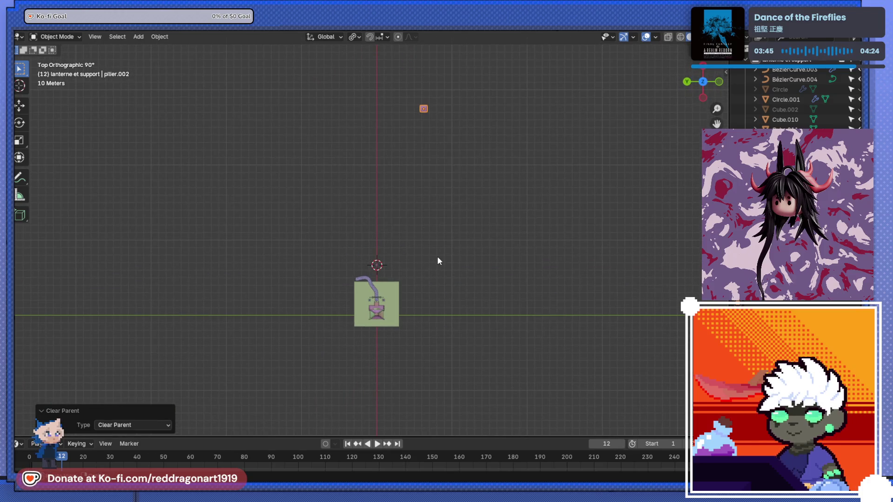
pyautogui.press('g')
pyautogui.click(389, 412)
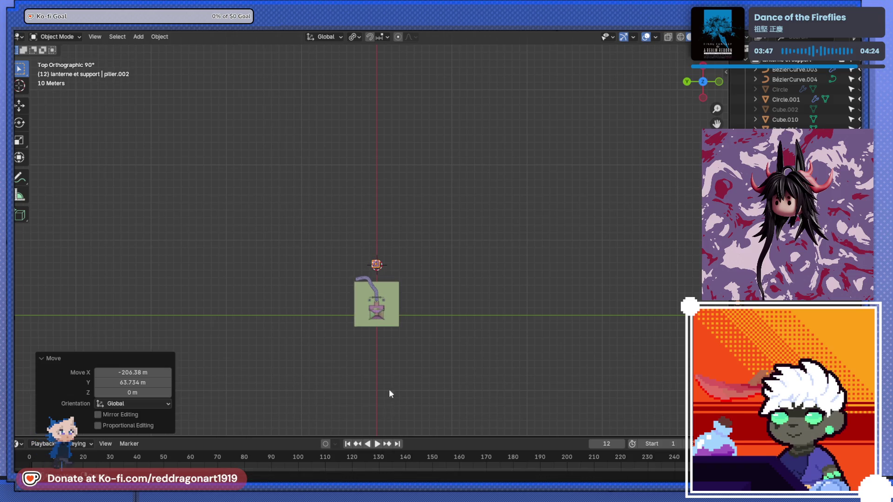
pyautogui.moveTo(389, 398); pyautogui.dragTo(313, 293, button='middle')
pyautogui.scroll(6, 327, 218)
pyautogui.press('KP_1')
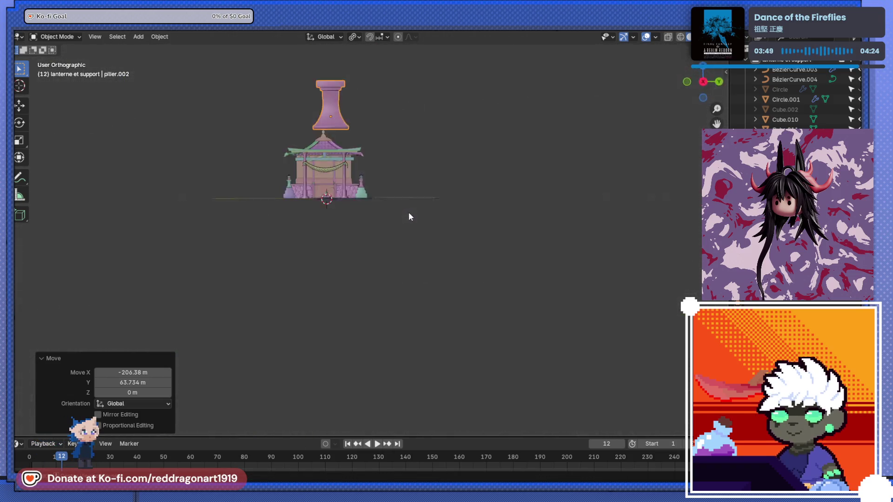
pyautogui.keyDown('shift'); pyautogui.moveTo(522, 221); pyautogui.dragTo(460, 251, button='middle'); pyautogui.keyUp('shift')
pyautogui.press('g')
pyautogui.press('z')
pyautogui.click(476, 278)
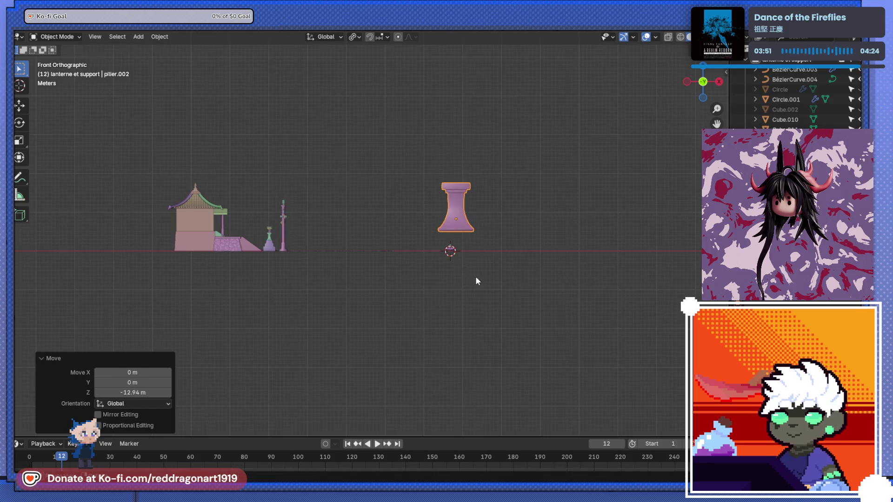
# Step: Raise the small piece at the origin above the pillar and enlarge it
pyautogui.moveTo(450, 253); pyautogui.dragTo(450, 253)
pyautogui.press('g')
pyautogui.press('z')
pyautogui.click(496, 167)
pyautogui.press('s')
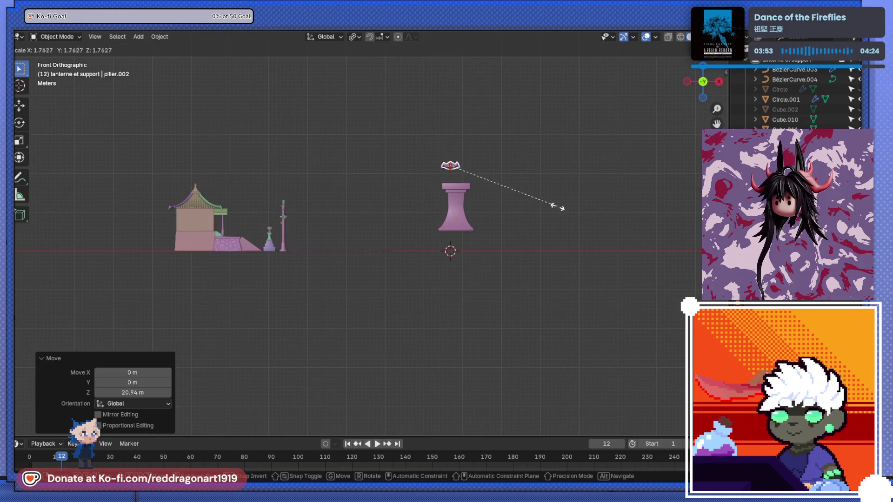
pyautogui.click(200, 284)
pyautogui.scroll(2, 464, 164)
pyautogui.keyDown('shift'); pyautogui.moveTo(464, 163); pyautogui.dragTo(505, 254, button='middle'); pyautogui.keyUp('shift')
pyautogui.rightClick(500, 254)
# Step: Cancel moving the lantern piece and undo the roof piece's enlargement
pyautogui.moveTo(579, 278)
pyautogui.mouseDown(button='middle')
pyautogui.moveTo(545, 270)
pyautogui.moveTo(493, 284)
pyautogui.moveTo(478, 261)
pyautogui.mouseUp(button='middle')
pyautogui.scroll(2, 478, 261)
pyautogui.click(424, 199)
pyautogui.press('g')
pyautogui.press('z')
pyautogui.rightClick(414, 91)
pyautogui.scroll(-2, 476, 226)
pyautogui.hotkey('ctrl', 'z')
# Step: Scale the copied pillar down to 0.413
pyautogui.moveTo(476, 227)
pyautogui.mouseDown(button='middle')
pyautogui.moveTo(309, 352)
pyautogui.moveTo(361, 264)
pyautogui.mouseUp(button='middle')
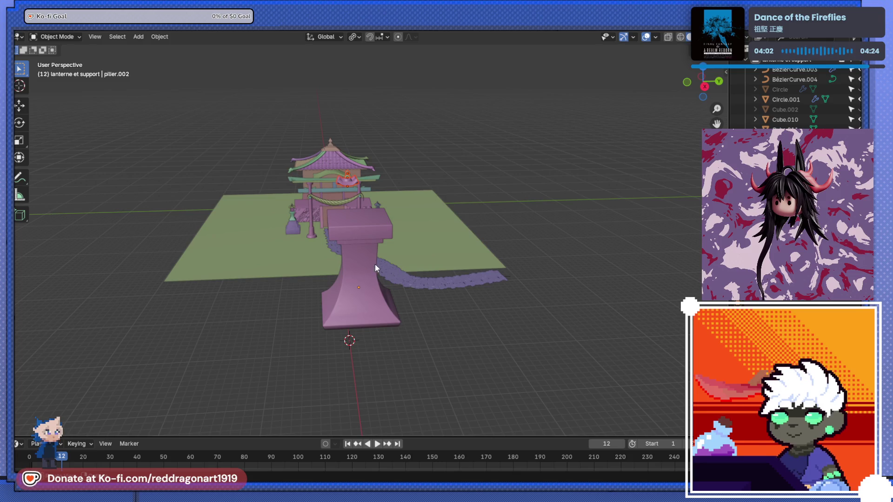
pyautogui.click(375, 264)
pyautogui.press('s')
pyautogui.click(373, 305)
pyautogui.press('KP_3')
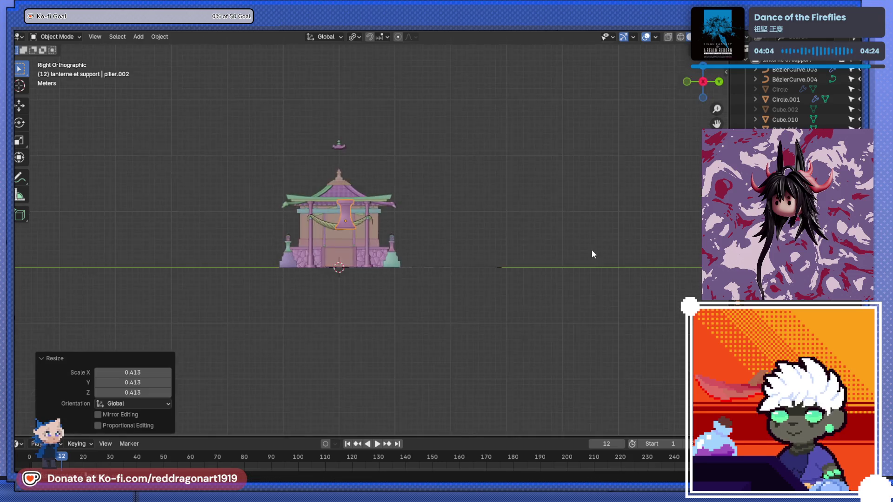
# Step: In the N sidebar Transform panel, enter pillar Location X 68.27 m and Y 0 m
pyautogui.scroll(1, 458, 264)
pyautogui.keyDown('shift'); pyautogui.moveTo(397, 199); pyautogui.dragTo(458, 264, button='middle'); pyautogui.keyUp('shift')
pyautogui.moveTo(725, 71); pyautogui.dragTo(628, 89)
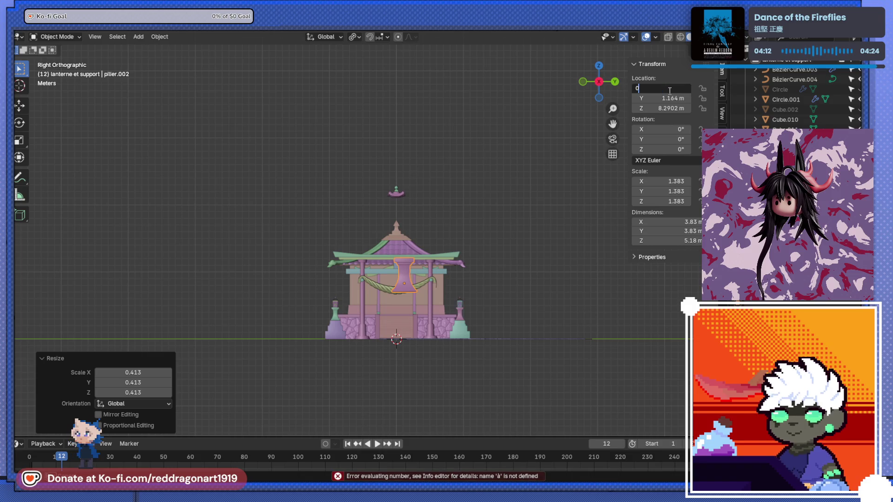
pyautogui.press('Return')
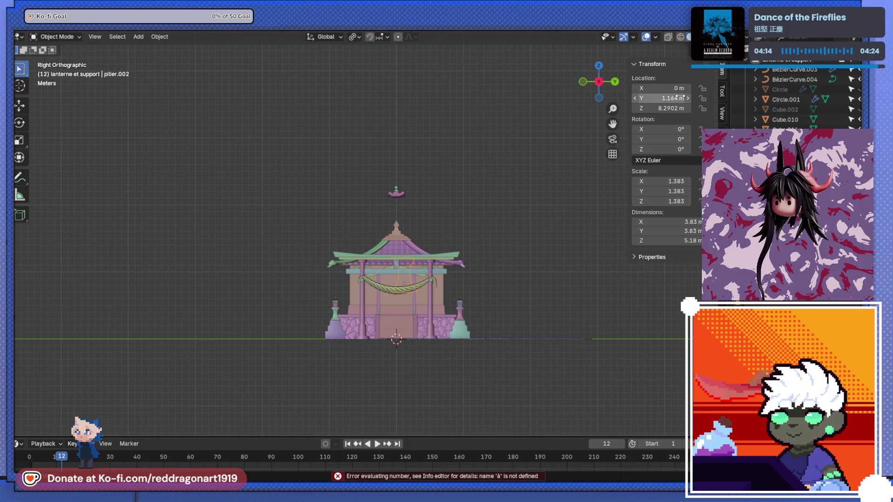
pyautogui.moveTo(417, 264)
pyautogui.mouseDown(button='middle')
pyautogui.moveTo(350, 294)
pyautogui.moveTo(359, 291)
pyautogui.mouseUp(button='middle')
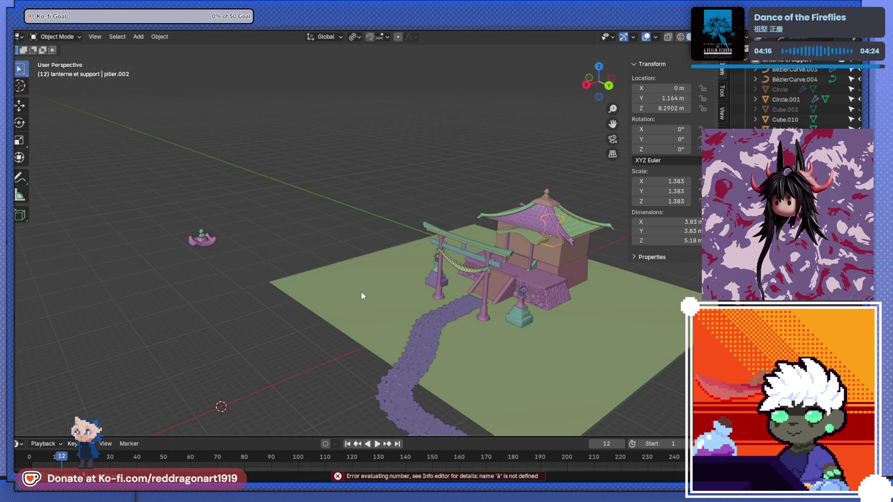
pyautogui.hotkey('ctrl', 'z')
pyautogui.moveTo(660, 88)
pyautogui.mouseDown()
pyautogui.moveTo(716, 88)
pyautogui.moveTo(662, 88)
pyautogui.mouseUp()
pyautogui.write('0')
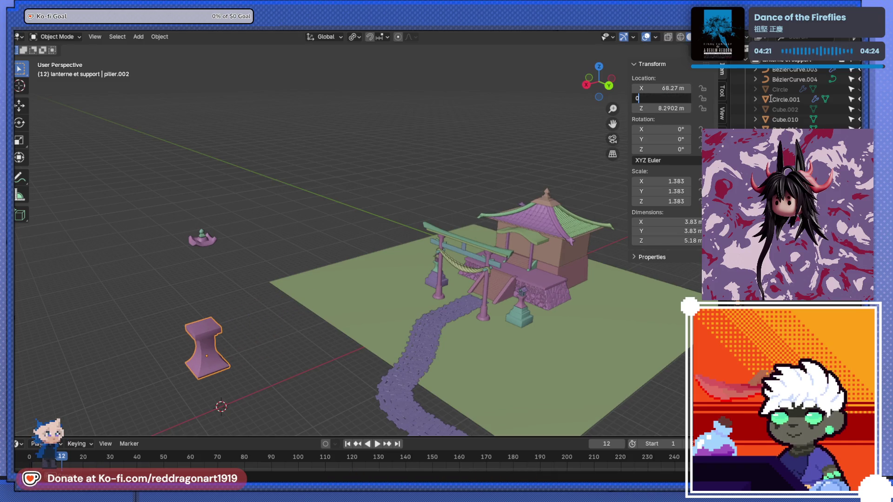
pyautogui.press('Return')
pyautogui.press('KP_3')
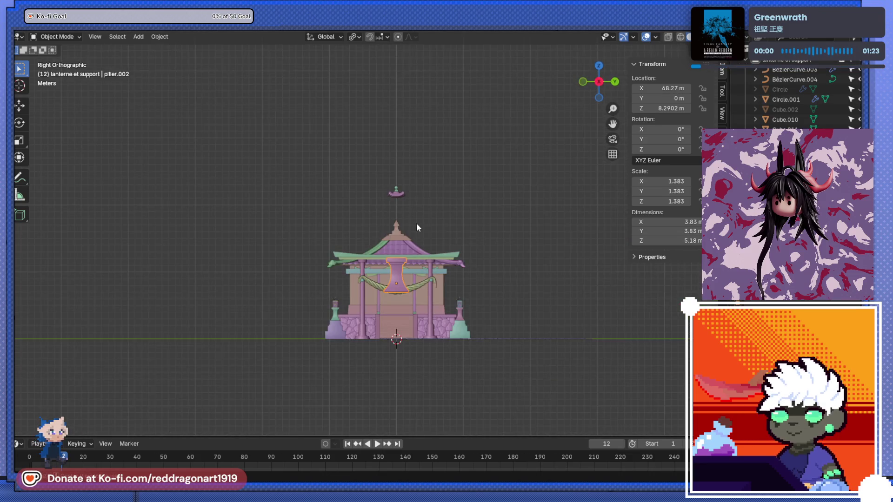
# Step: Lower the new lantern along Z onto the pillar
pyautogui.moveTo(420, 200); pyautogui.dragTo(420, 200)
pyautogui.press('g')
pyautogui.press('z')
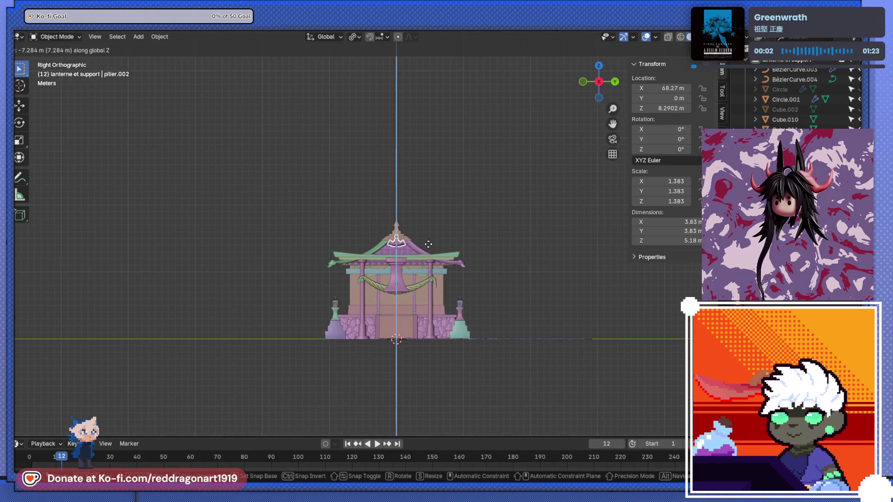
pyautogui.click(428, 255)
pyautogui.press('s')
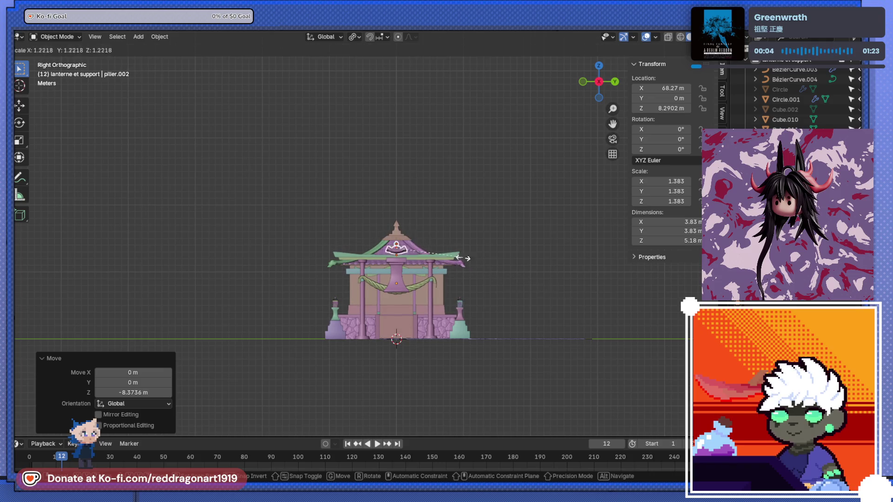
pyautogui.press('Escape')
# Step: Set the Pivot Point to Median Point and scale the lantern by 1.45
pyautogui.click(356, 37)
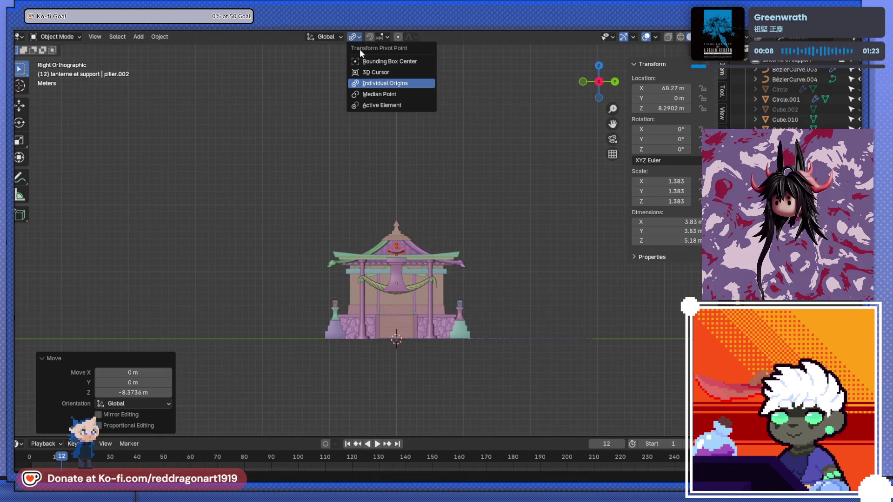
pyautogui.click(380, 95)
pyautogui.press('s')
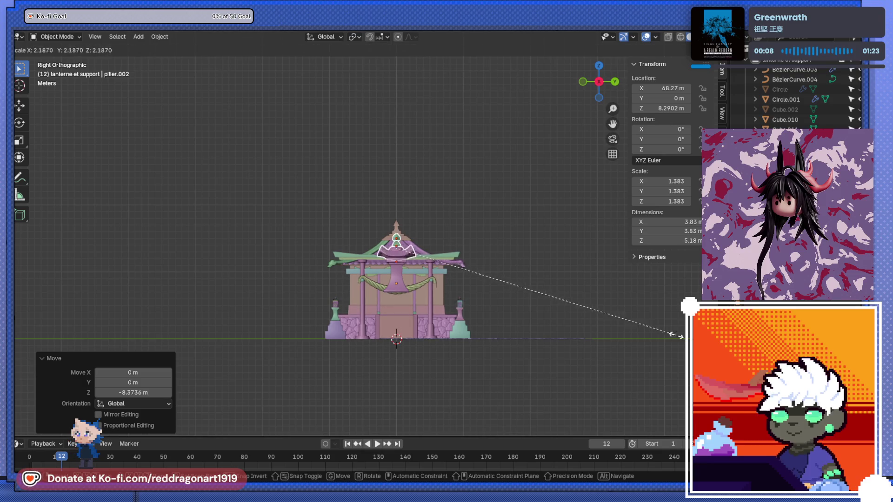
pyautogui.click(593, 272)
pyautogui.scroll(8, 494, 269)
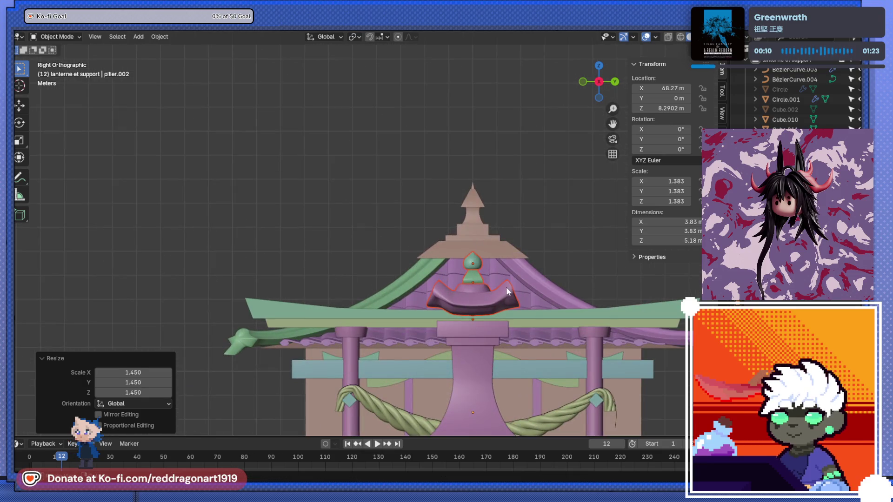
pyautogui.scroll(-8, 534, 305)
# Step: View the shrine in perspective and select the right stone lantern
pyautogui.moveTo(534, 305); pyautogui.dragTo(436, 315, button='middle')
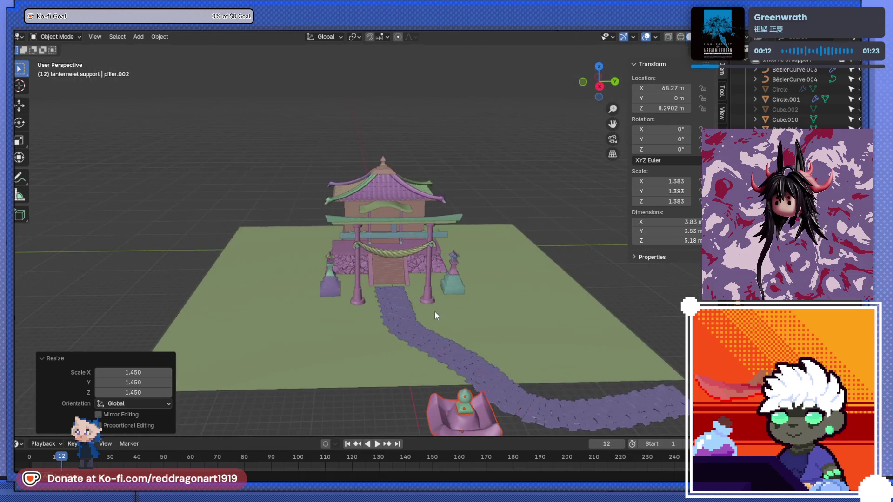
pyautogui.click(454, 258)
pyautogui.scroll(2, 489, 286)
pyautogui.scroll(-2, 501, 289)
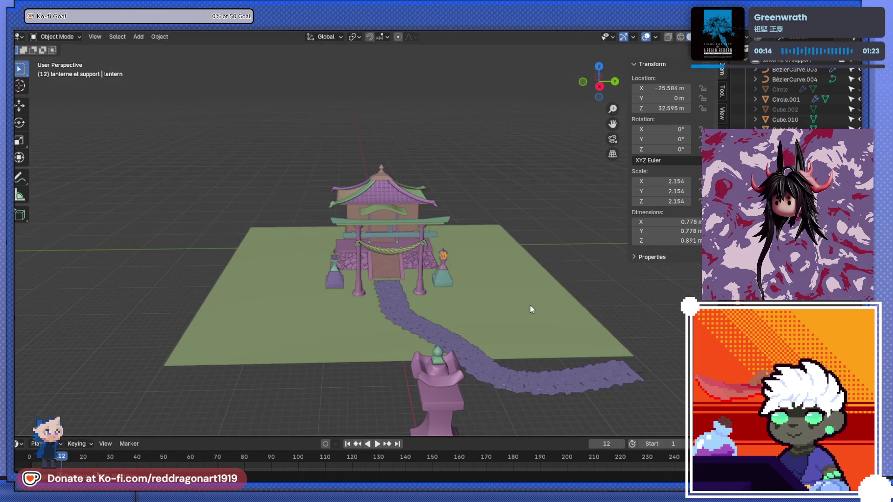
pyautogui.scroll(2, 442, 292)
pyautogui.scroll(-2, 330, 291)
pyautogui.scroll(4, 339, 281)
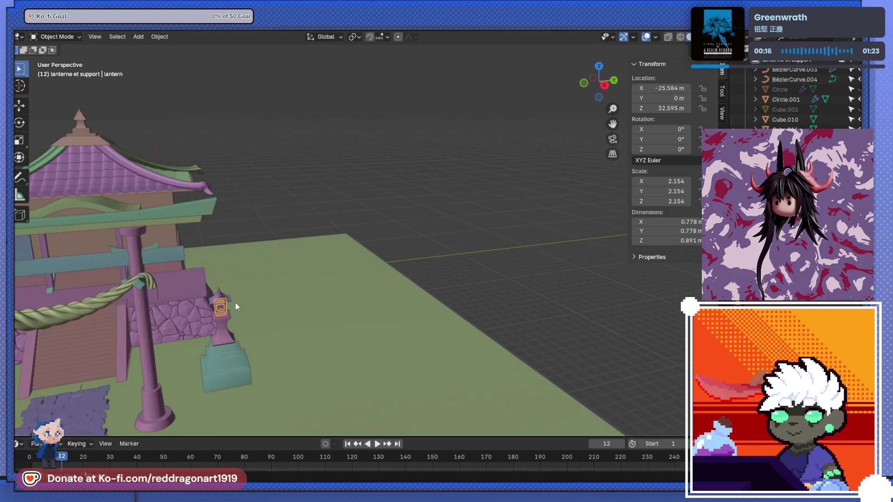
# Step: Duplicate the lantern and clear the copy's parent so it stands independent
pyautogui.scroll(-2, 279, 275)
pyautogui.scroll(-5, 319, 251)
pyautogui.scroll(3, 300, 282)
pyautogui.moveTo(348, 289); pyautogui.dragTo(394, 290, button='middle')
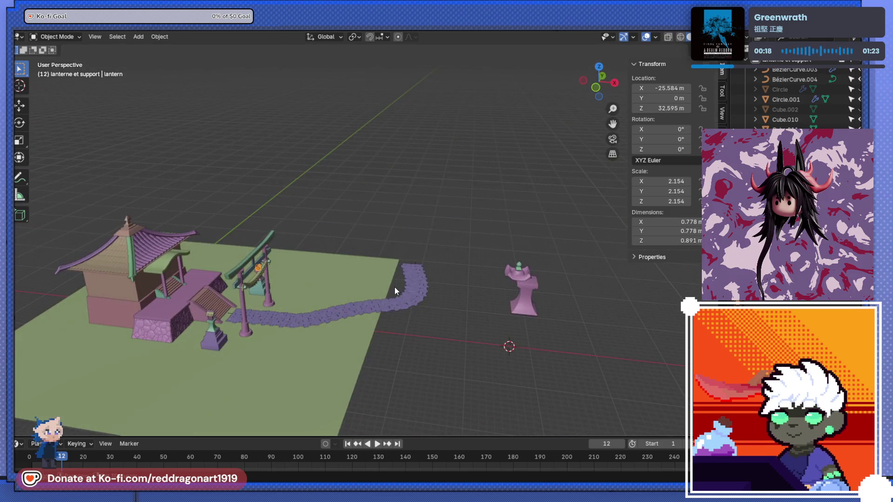
pyautogui.hotkey('shift', 'd')
pyautogui.click(476, 272)
pyautogui.moveTo(477, 272)
pyautogui.mouseDown(button='middle')
pyautogui.moveTo(509, 301)
pyautogui.moveTo(474, 272)
pyautogui.moveTo(515, 283)
pyautogui.mouseUp(button='middle')
pyautogui.hotkey('alt', 'p')
pyautogui.click(515, 282)
# Step: In top view, move the lantern copy near the origin with Location Y set to 0
pyautogui.scroll(-4, 467, 271)
pyautogui.scroll(-2, 467, 272)
pyautogui.moveTo(459, 268); pyautogui.dragTo(538, 290, button='middle')
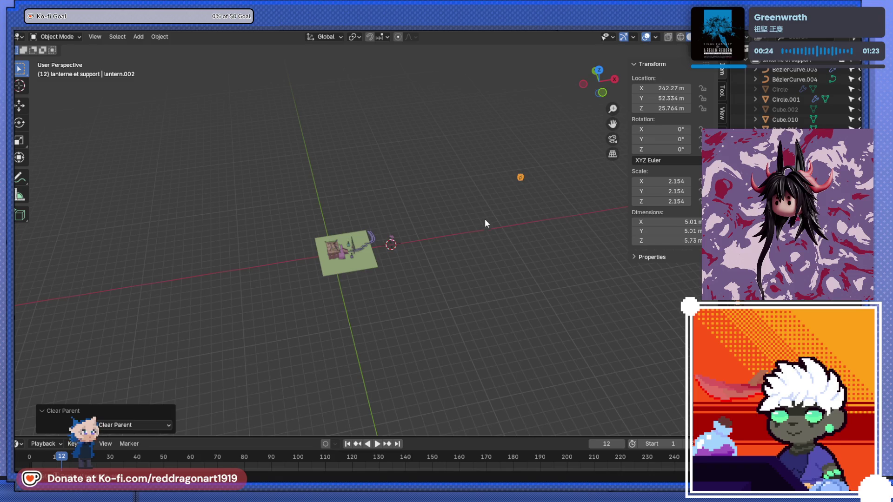
pyautogui.press('KP_7')
pyautogui.press('g')
pyautogui.click(367, 274)
pyautogui.write('0')
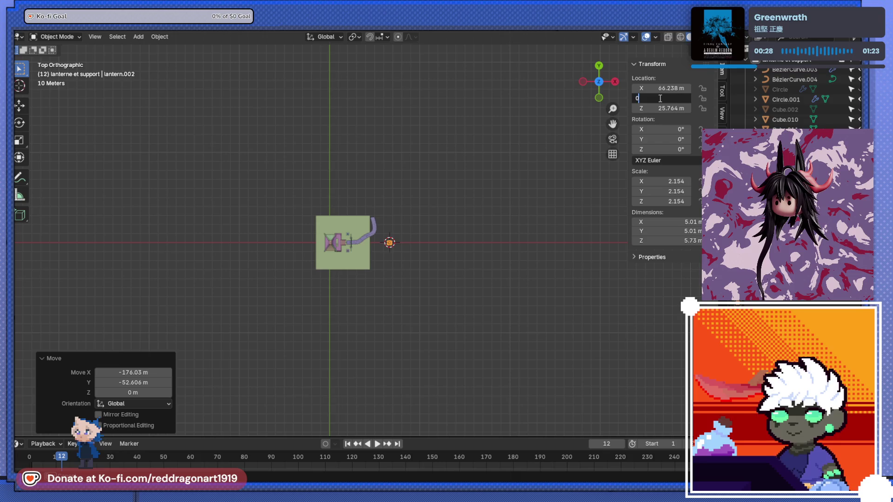
pyautogui.press('Return')
pyautogui.moveTo(395, 271)
pyautogui.mouseDown(button='middle')
pyautogui.moveTo(349, 261)
pyautogui.moveTo(379, 284)
pyautogui.moveTo(353, 241)
pyautogui.moveTo(397, 263)
pyautogui.moveTo(553, 291)
pyautogui.moveTo(360, 244)
pyautogui.mouseUp(button='middle')
pyautogui.scroll(5, 350, 261)
# Step: Lower the copied lantern frame along Z toward the pink pillar
pyautogui.press('g')
pyautogui.press('z')
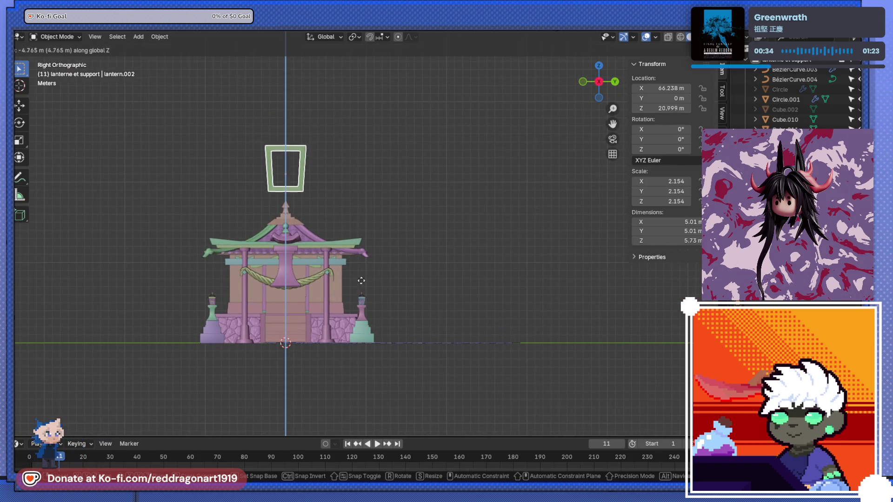
pyautogui.click(364, 322)
pyautogui.moveTo(364, 321)
pyautogui.mouseDown(button='middle')
pyautogui.moveTo(364, 272)
pyautogui.moveTo(401, 288)
pyautogui.mouseUp(button='middle')
pyautogui.press('KP_Decimal')
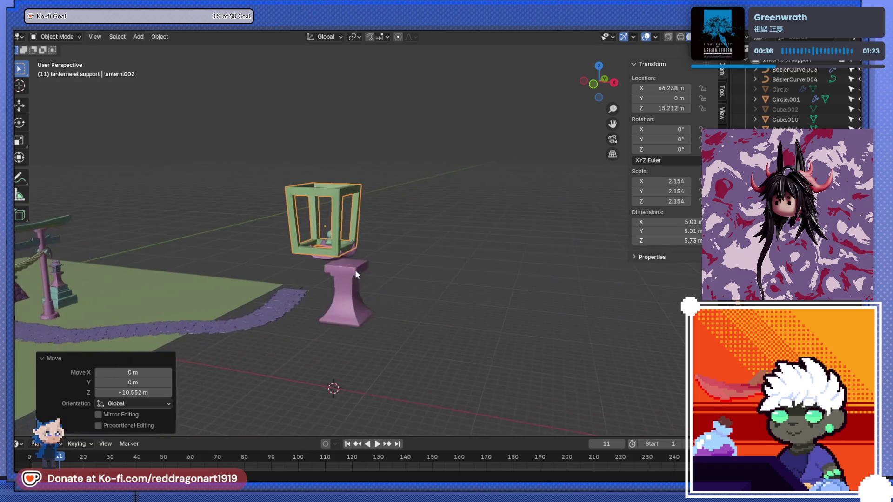
pyautogui.scroll(6, 392, 256)
pyautogui.press('g')
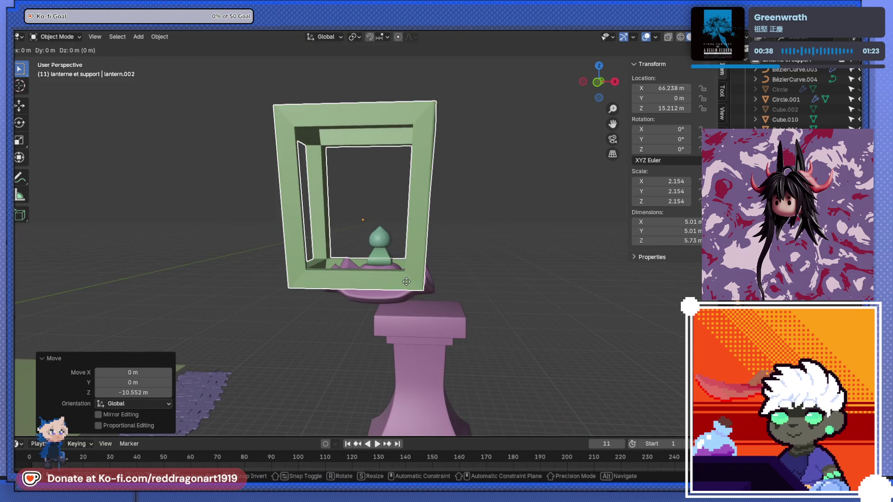
pyautogui.press('z')
pyautogui.click(410, 308)
pyautogui.scroll(-4, 372, 289)
pyautogui.scroll(4, 373, 289)
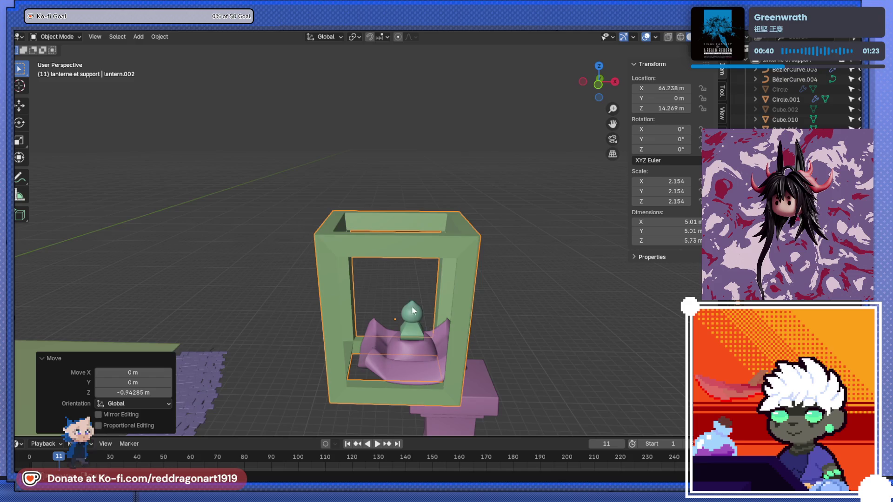
pyautogui.keyDown('shift'); pyautogui.moveTo(411, 307); pyautogui.dragTo(413, 250, button='middle'); pyautogui.keyUp('shift')
# Step: Paste the pink pillar's X position into the frame's Location X, centring it at 68.27 m
pyautogui.click(413, 251)
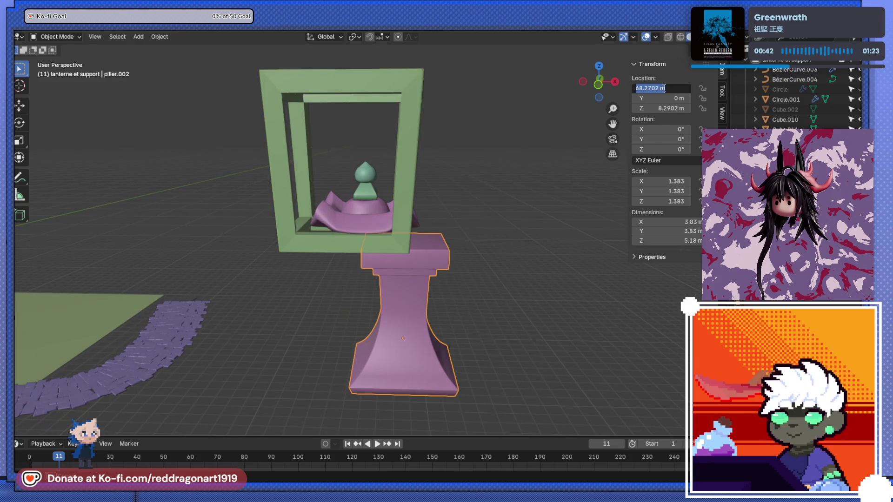
pyautogui.press('Tab')
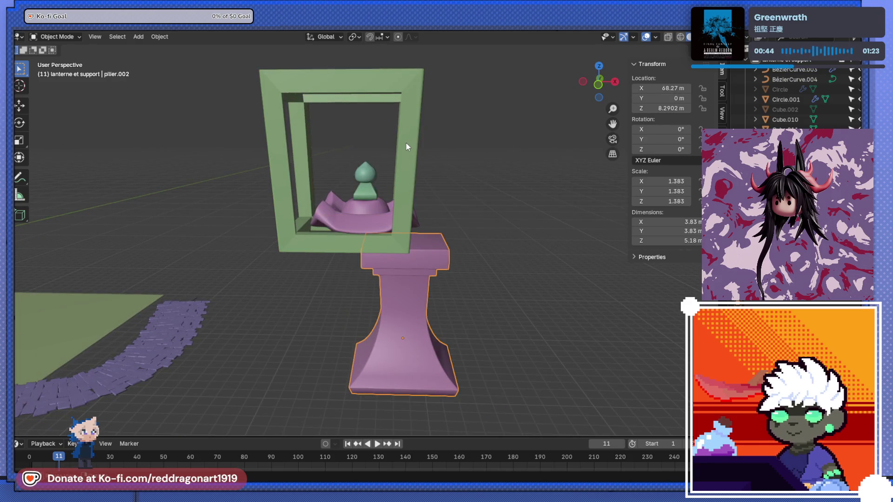
pyautogui.click(406, 143)
pyautogui.click(663, 88)
pyautogui.write('68.2702 m')
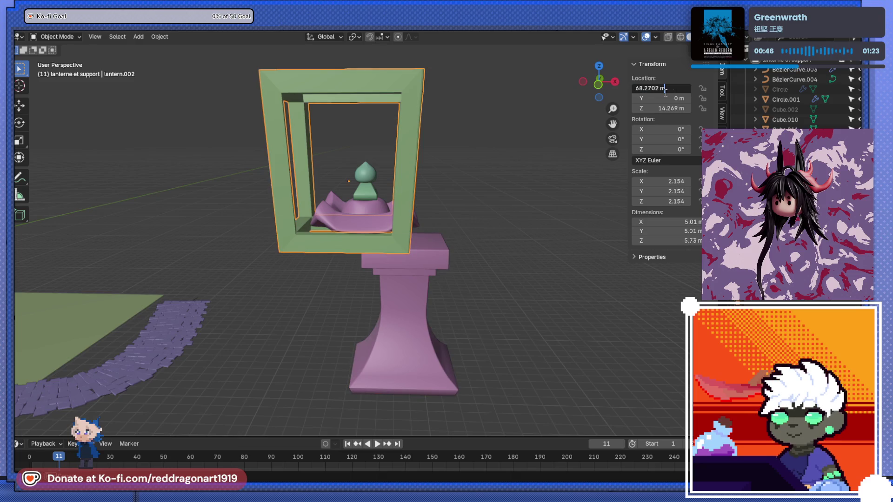
pyautogui.press('Return')
# Step: Scale the frame to 0.5 and lower it along Z onto the pillar
pyautogui.write('s')
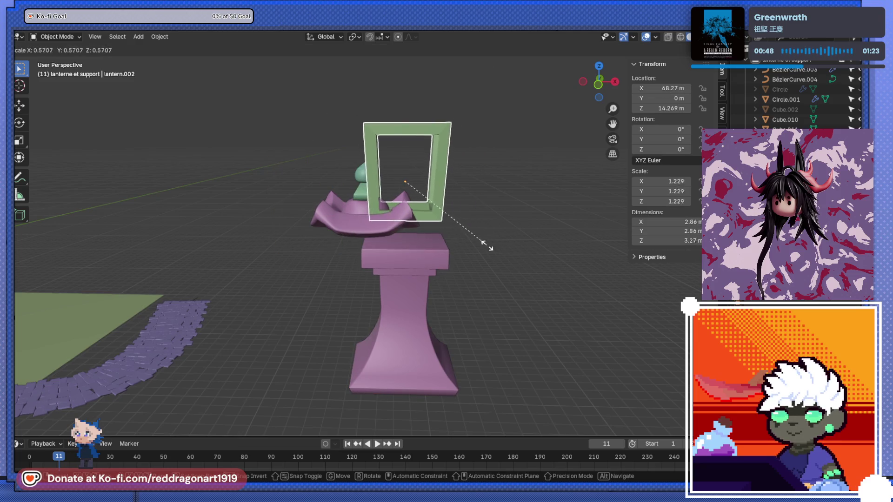
pyautogui.write('0.5')
pyautogui.press('Return')
pyautogui.press('z')
pyautogui.click(474, 269)
pyautogui.moveTo(474, 270)
pyautogui.mouseDown(button='middle')
pyautogui.moveTo(217, 244)
pyautogui.moveTo(333, 232)
pyautogui.moveTo(383, 245)
pyautogui.moveTo(430, 215)
pyautogui.mouseUp(button='middle')
pyautogui.click(428, 199)
pyautogui.keyDown('shift'); pyautogui.click(426, 194); pyautogui.keyUp('shift')
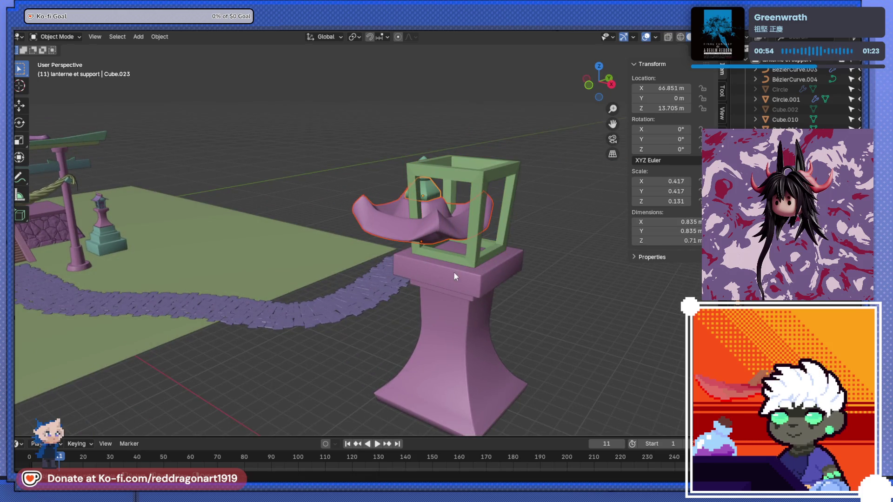
# Step: Centre the roof and finials over the pillar at Location X 68.2702 m
pyautogui.click(422, 177)
pyautogui.moveTo(389, 210); pyautogui.dragTo(459, 215, button='middle')
pyautogui.click(473, 200)
pyautogui.keyDown('shift'); pyautogui.click(488, 173); pyautogui.keyUp('shift')
pyautogui.click(656, 88)
pyautogui.press('Return')
pyautogui.click(488, 194)
pyautogui.click(667, 91)
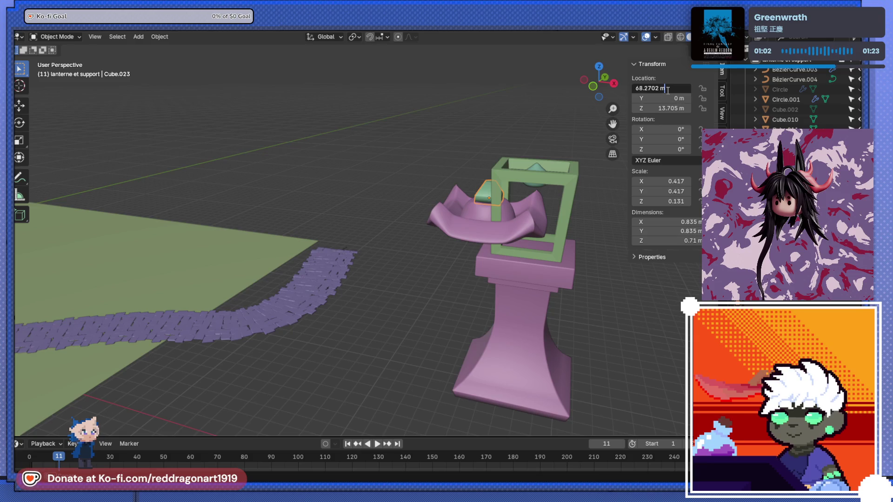
pyautogui.press('Return')
pyautogui.click(668, 88)
pyautogui.write('68.2702 m')
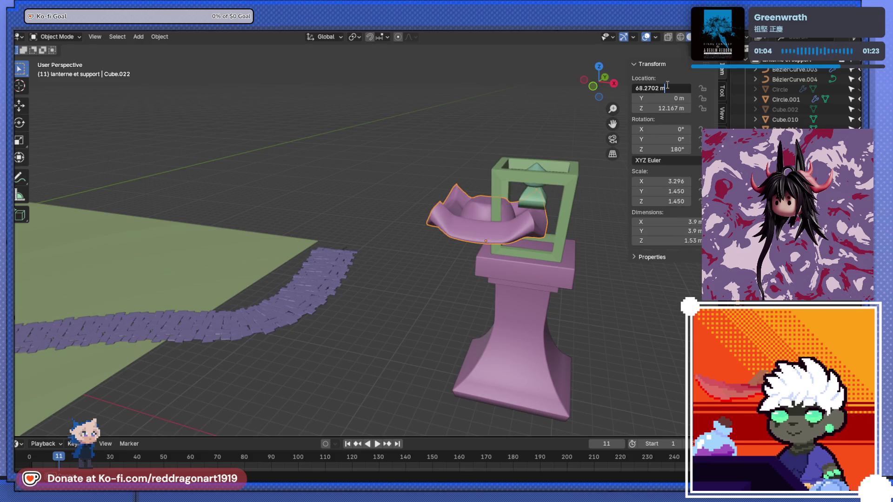
pyautogui.press('Return')
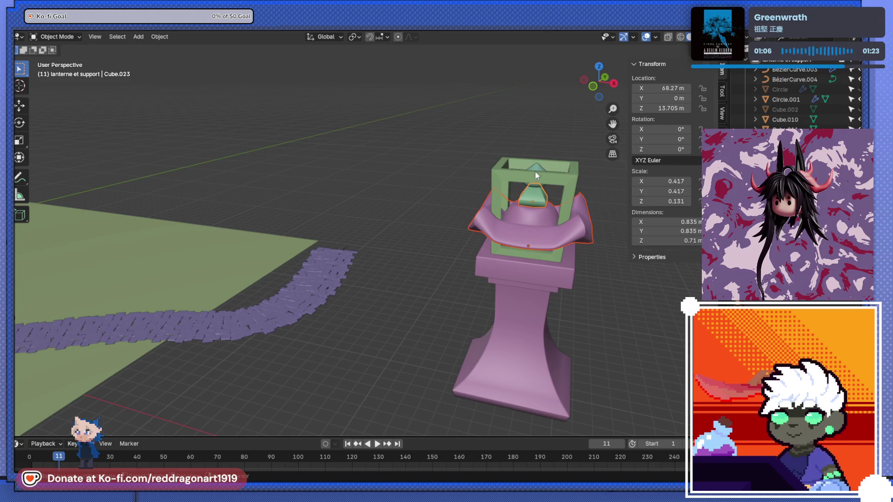
# Step: Raise the roof along Z, enlarge it to 1.467, and lift roof and finial onto the frame
pyautogui.press('g')
pyautogui.press('z')
pyautogui.click(591, 153)
pyautogui.press('s')
pyautogui.click(617, 161)
pyautogui.scroll(-5, 556, 255)
pyautogui.moveTo(556, 255); pyautogui.dragTo(458, 254, button='middle')
pyautogui.scroll(8, 330, 217)
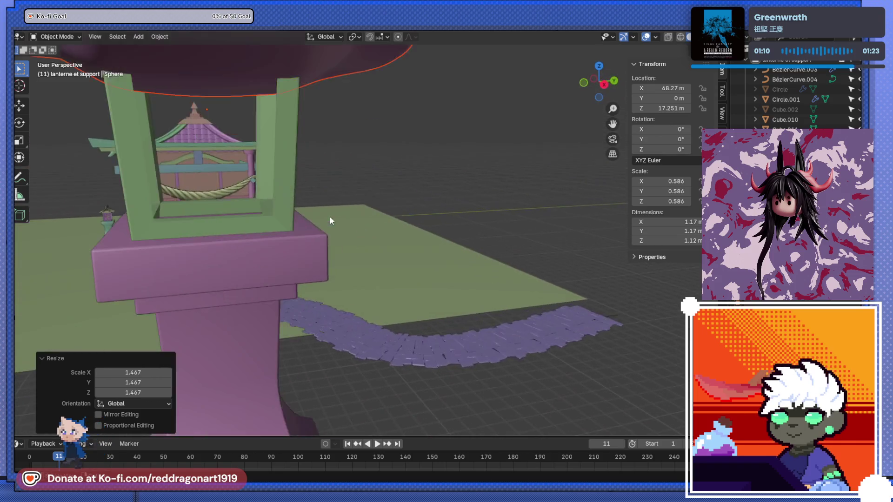
pyautogui.scroll(-4, 375, 253)
pyautogui.scroll(2, 367, 244)
pyautogui.press('g')
pyautogui.press('z')
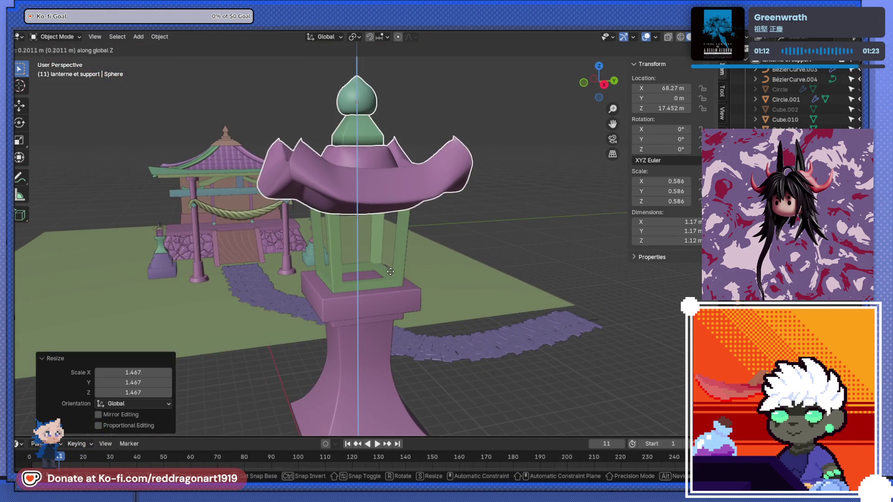
pyautogui.click(393, 260)
pyautogui.moveTo(393, 260)
pyautogui.mouseDown(button='middle')
pyautogui.moveTo(351, 239)
pyautogui.moveTo(454, 251)
pyautogui.moveTo(485, 244)
pyautogui.mouseUp(button='middle')
pyautogui.scroll(2, 352, 242)
pyautogui.scroll(-4, 361, 241)
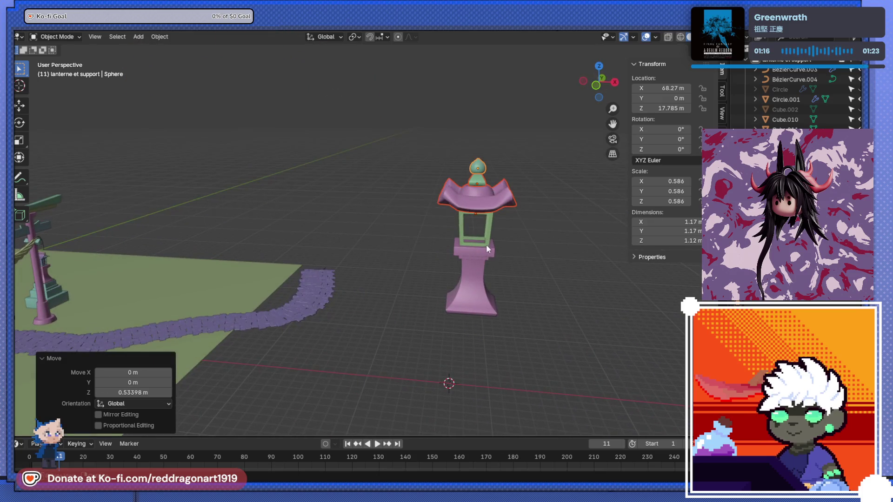
pyautogui.scroll(1, 504, 274)
# Step: Parent the lantern's base, frame, roof and finial to the pillar pilier.002
pyautogui.click(503, 275)
pyautogui.keyDown('shift'); pyautogui.click(516, 238); pyautogui.keyUp('shift')
pyautogui.keyDown('shift'); pyautogui.click(515, 194); pyautogui.keyUp('shift')
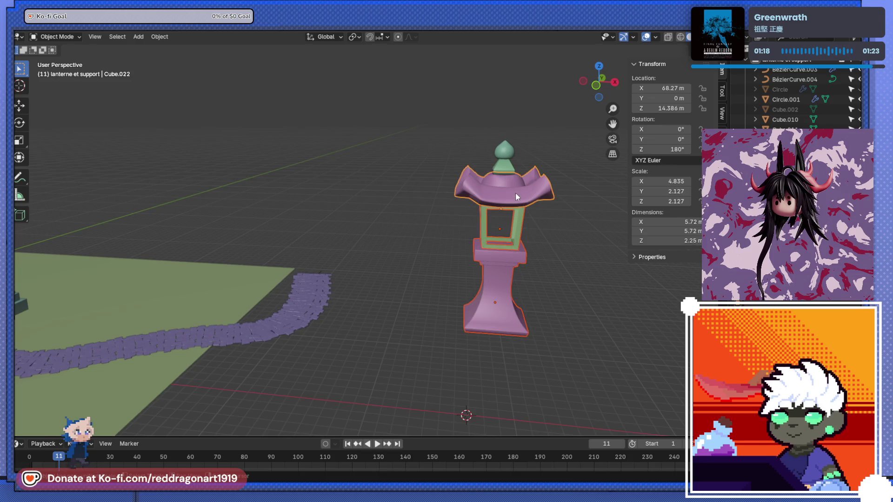
pyautogui.keyDown('shift'); pyautogui.click(506, 154); pyautogui.keyUp('shift')
pyautogui.keyDown('shift'); pyautogui.click(503, 176); pyautogui.keyUp('shift')
pyautogui.keyDown('shift'); pyautogui.click(504, 152); pyautogui.keyUp('shift')
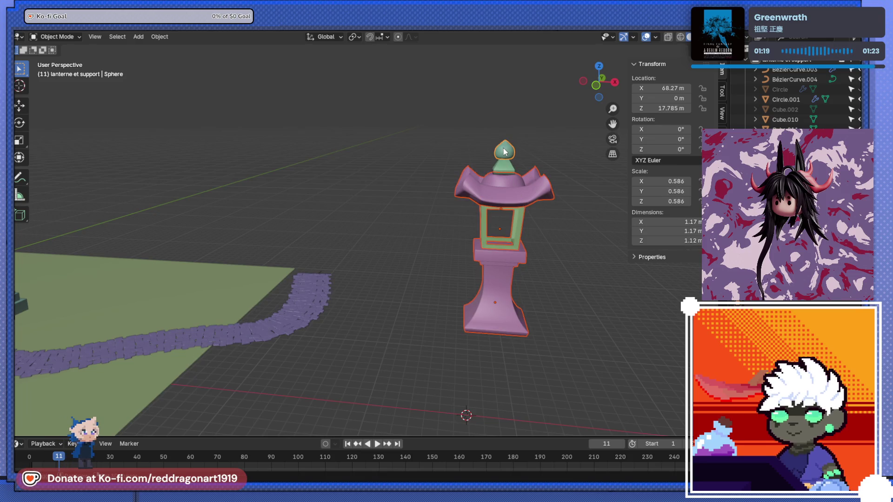
pyautogui.hotkey('ctrl', 'p')
pyautogui.click(498, 285)
pyautogui.scroll(-2, 452, 275)
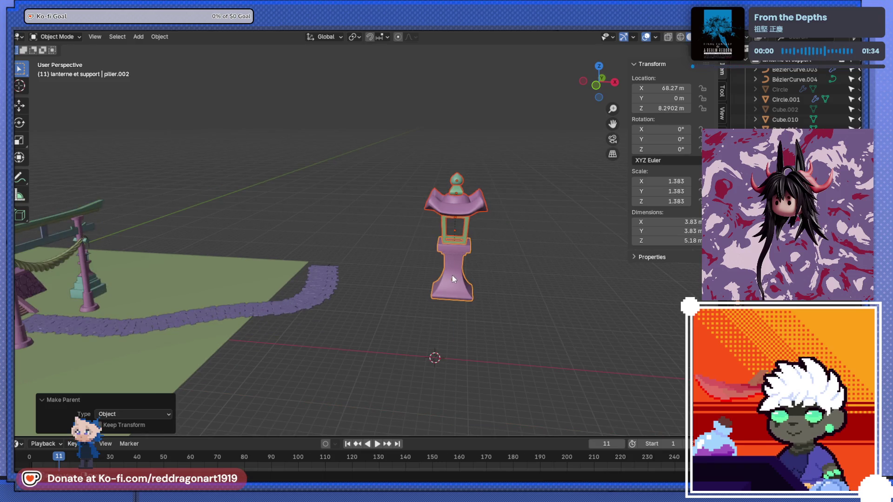
# Step: Shrink the assembled lantern and move it in top view beside the shrine's platform
pyautogui.scroll(-3, 452, 275)
pyautogui.press('s')
pyautogui.click(419, 263)
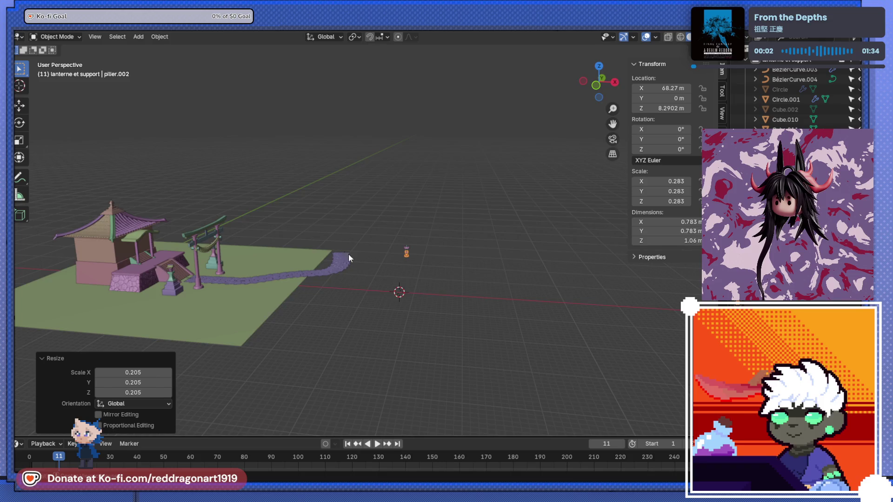
pyautogui.press('KP_7')
pyautogui.press('g')
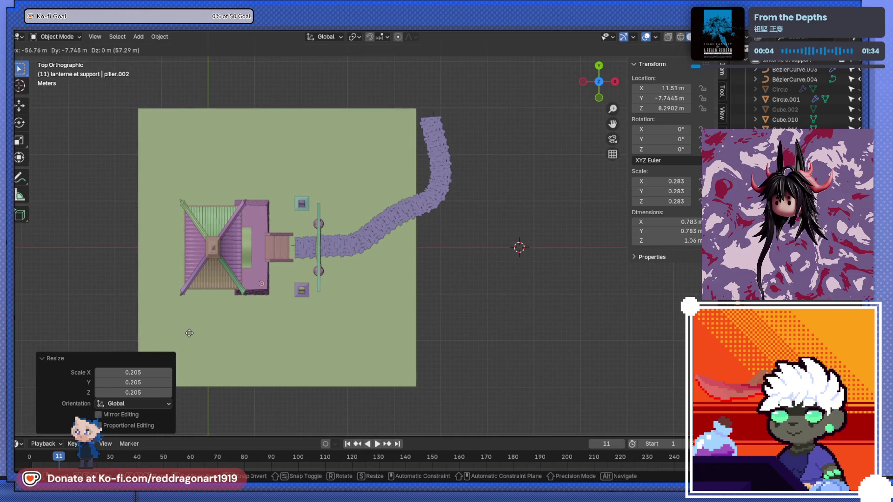
pyautogui.click(189, 332)
pyautogui.moveTo(380, 346)
pyautogui.mouseDown(button='middle')
pyautogui.moveTo(281, 244)
pyautogui.moveTo(204, 203)
pyautogui.moveTo(379, 224)
pyautogui.moveTo(133, 294)
pyautogui.moveTo(166, 320)
pyautogui.moveTo(365, 224)
pyautogui.moveTo(303, 256)
pyautogui.moveTo(509, 252)
pyautogui.moveTo(434, 272)
pyautogui.moveTo(457, 281)
pyautogui.moveTo(426, 267)
pyautogui.mouseUp(button='middle')
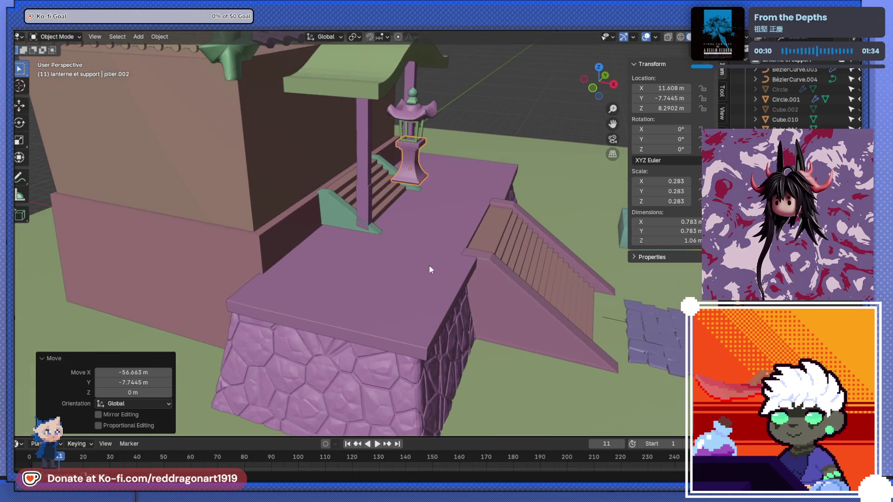
# Step: Lower the lantern along Z so it stands on the stone platform
pyautogui.press('g')
pyautogui.press('z')
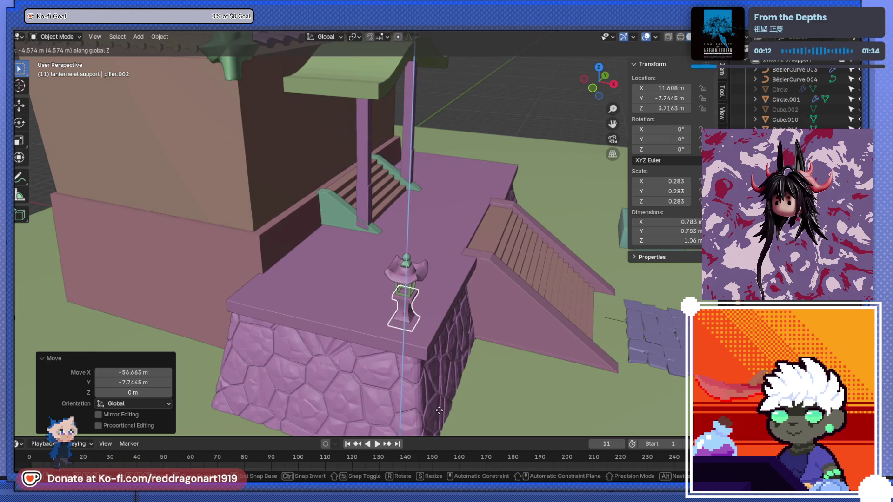
pyautogui.click(432, 398)
pyautogui.moveTo(432, 399)
pyautogui.mouseDown(button='middle')
pyautogui.moveTo(421, 261)
pyautogui.moveTo(431, 327)
pyautogui.mouseUp(button='middle')
pyautogui.moveTo(429, 372); pyautogui.dragTo(414, 327, button='middle')
pyautogui.press('g')
pyautogui.press('z')
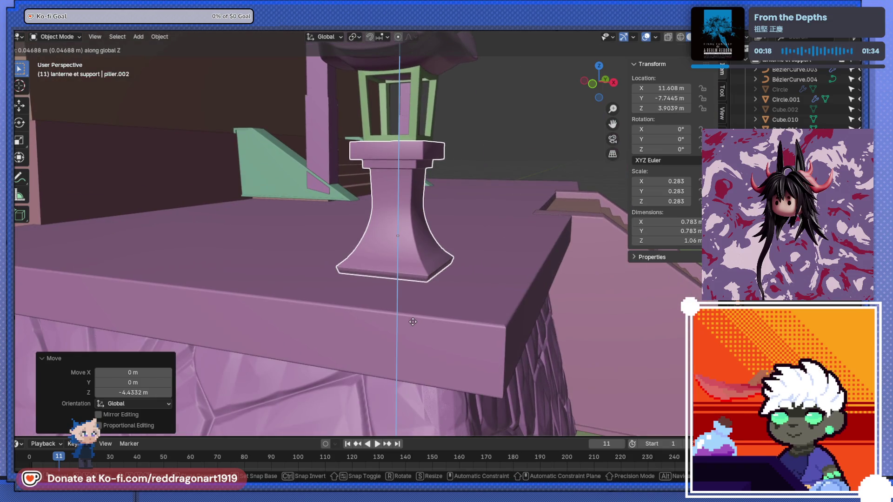
pyautogui.click(416, 325)
# Step: Enlarge the lantern by 1.778 and raise it slightly to Z 4.1313 m
pyautogui.press('KP_7')
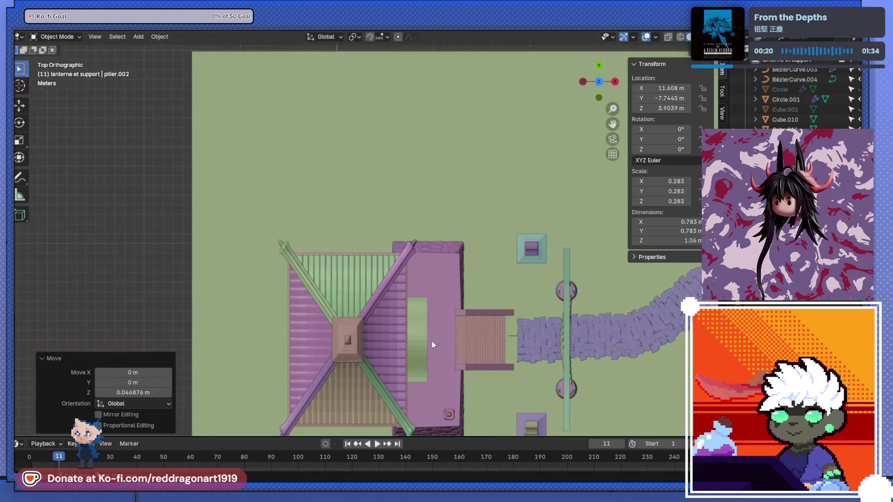
pyautogui.scroll(6, 400, 212)
pyautogui.press('s')
pyautogui.click(469, 257)
pyautogui.moveTo(469, 257)
pyautogui.mouseDown(button='middle')
pyautogui.moveTo(369, 173)
pyautogui.moveTo(369, 126)
pyautogui.mouseUp(button='middle')
pyautogui.scroll(-3, 370, 129)
pyautogui.press('g')
pyautogui.press('z')
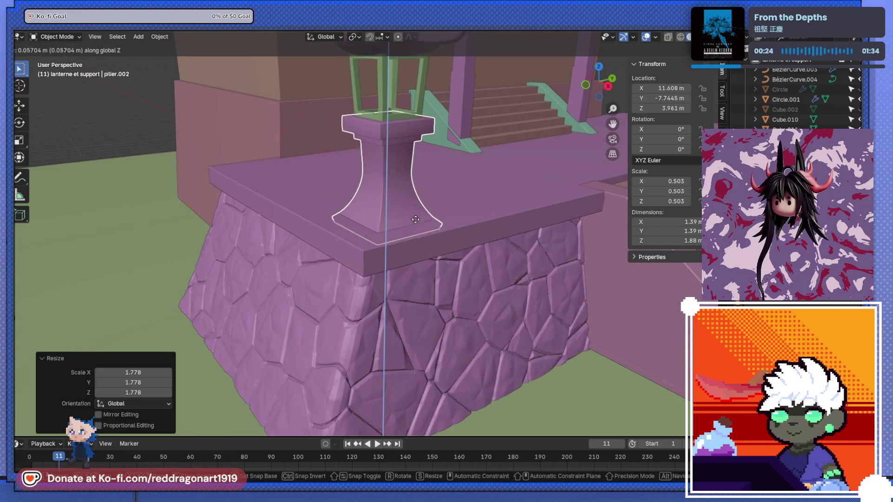
pyautogui.click(412, 213)
pyautogui.scroll(-4, 412, 210)
pyautogui.moveTo(384, 229)
pyautogui.mouseDown(button='middle')
pyautogui.moveTo(356, 227)
pyautogui.moveTo(355, 246)
pyautogui.moveTo(389, 265)
pyautogui.moveTo(302, 295)
pyautogui.moveTo(304, 316)
pyautogui.moveTo(264, 258)
pyautogui.mouseUp(button='middle')
pyautogui.keyDown('shift'); pyautogui.click(224, 217); pyautogui.keyUp('shift')
# Step: Duplicate the ledge lantern and move it 15.541 m along Y across the front stairs
pyautogui.moveTo(252, 217)
pyautogui.keyDown('shift'); pyautogui.mouseDown(button='middle')
pyautogui.moveTo(261, 244)
pyautogui.moveTo(292, 262)
pyautogui.mouseUp(button='middle'); pyautogui.keyUp('shift')
pyautogui.keyDown('shift'); pyautogui.click(293, 241); pyautogui.keyUp('shift')
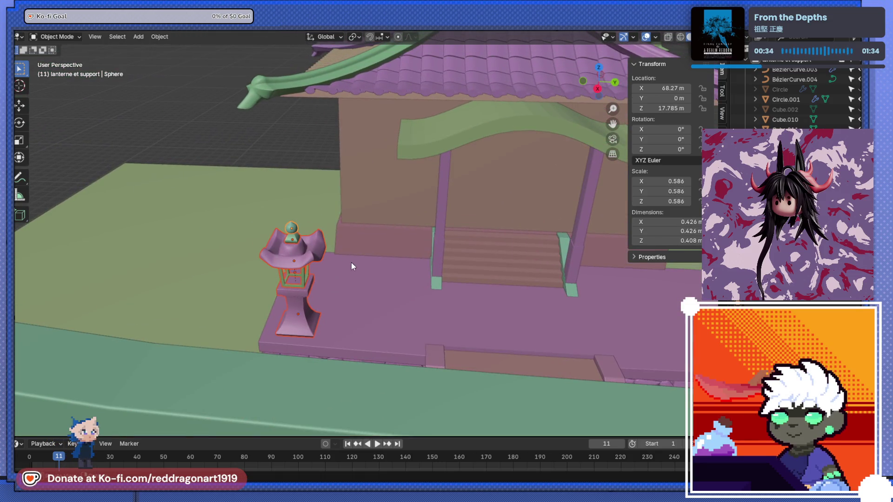
pyautogui.press('KP_7')
pyautogui.keyDown('shift'); pyautogui.moveTo(395, 339); pyautogui.dragTo(320, 270, button='middle'); pyautogui.keyUp('shift')
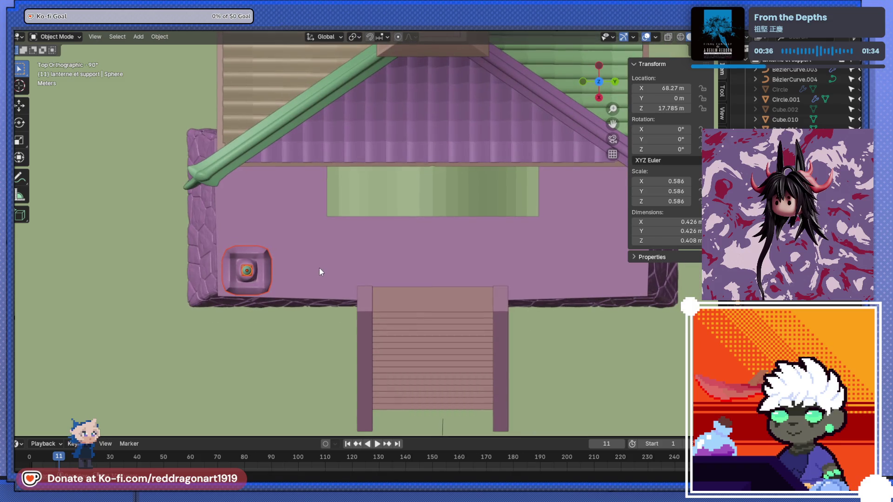
pyautogui.hotkey('shift', 'd')
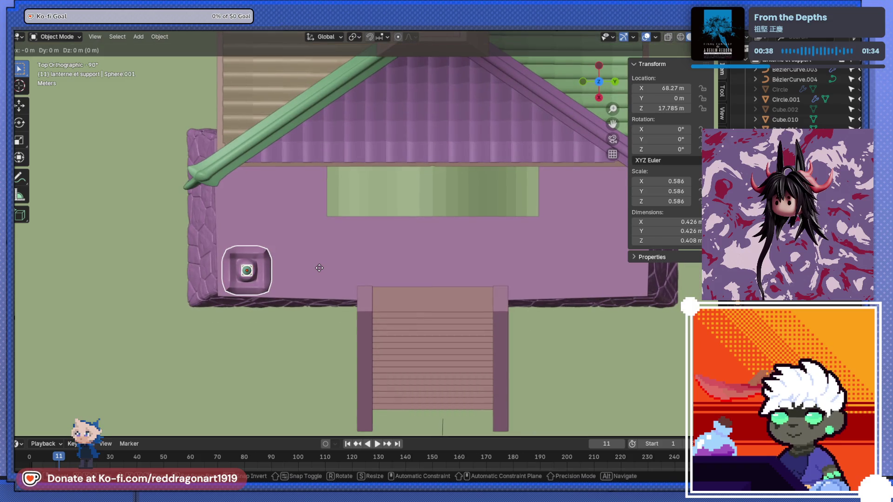
pyautogui.press('y')
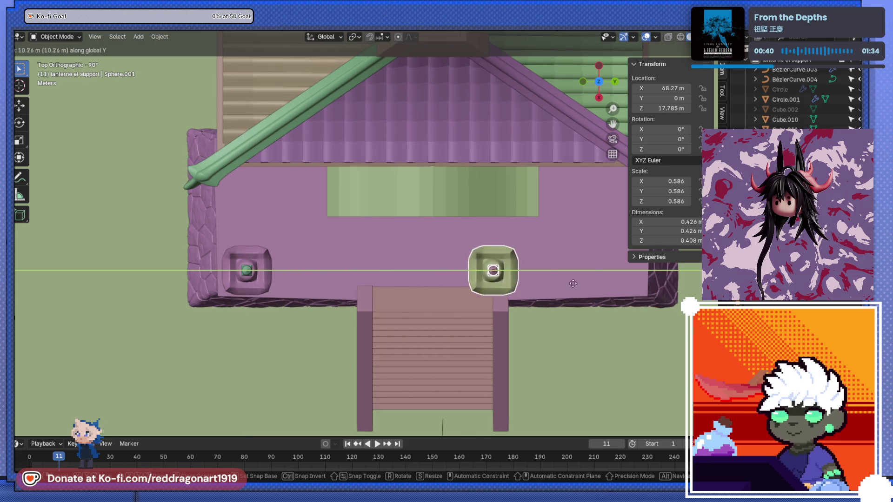
pyautogui.click(674, 284)
pyautogui.moveTo(674, 284)
pyautogui.mouseDown(button='middle')
pyautogui.moveTo(473, 307)
pyautogui.moveTo(481, 236)
pyautogui.moveTo(511, 215)
pyautogui.mouseUp(button='middle')
pyautogui.scroll(-5, 481, 235)
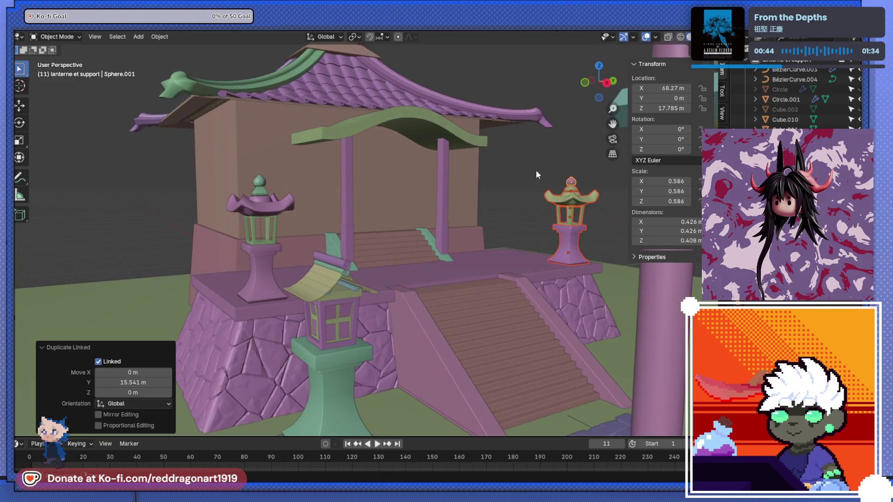
pyautogui.scroll(5, 549, 250)
pyautogui.moveTo(550, 250)
pyautogui.mouseDown(button='middle')
pyautogui.moveTo(496, 294)
pyautogui.moveTo(459, 275)
pyautogui.moveTo(506, 279)
pyautogui.mouseUp(button='middle')
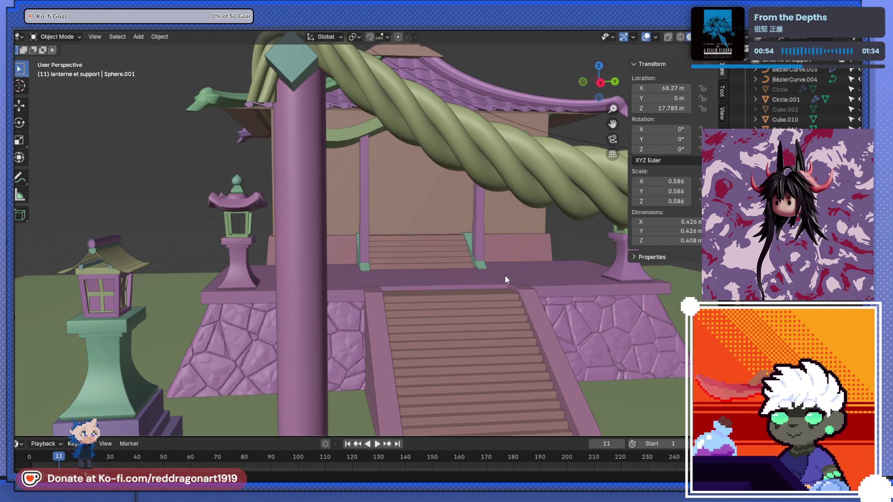
pyautogui.scroll(-5, 504, 275)
pyautogui.moveTo(465, 266)
pyautogui.mouseDown(button='middle')
pyautogui.moveTo(494, 242)
pyautogui.moveTo(436, 316)
pyautogui.moveTo(320, 263)
pyautogui.moveTo(445, 280)
pyautogui.moveTo(373, 296)
pyautogui.moveTo(327, 263)
pyautogui.moveTo(406, 231)
pyautogui.moveTo(448, 235)
pyautogui.moveTo(420, 248)
pyautogui.moveTo(448, 241)
pyautogui.moveTo(415, 261)
pyautogui.moveTo(425, 339)
pyautogui.mouseUp(button='middle')
pyautogui.scroll(-4, 449, 236)
pyautogui.scroll(-3, 405, 343)
pyautogui.scroll(-2, 445, 259)
pyautogui.scroll(2, 444, 259)
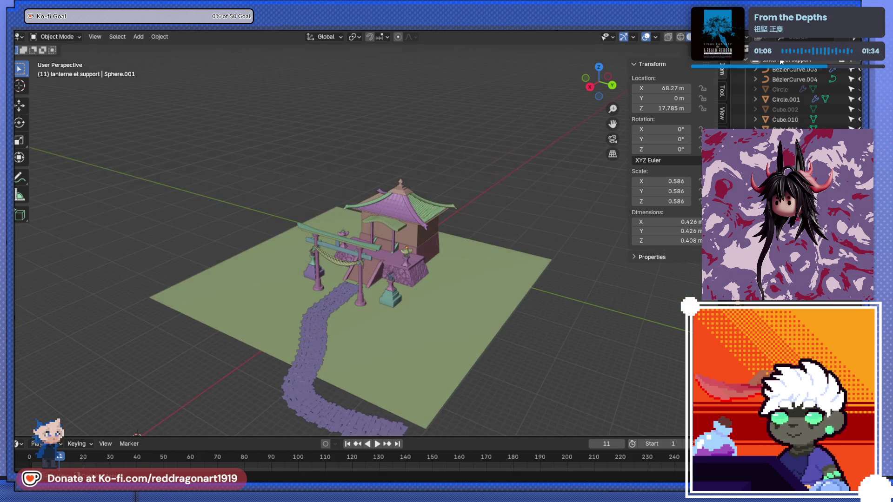
pyautogui.scroll(-4, 784, 102)
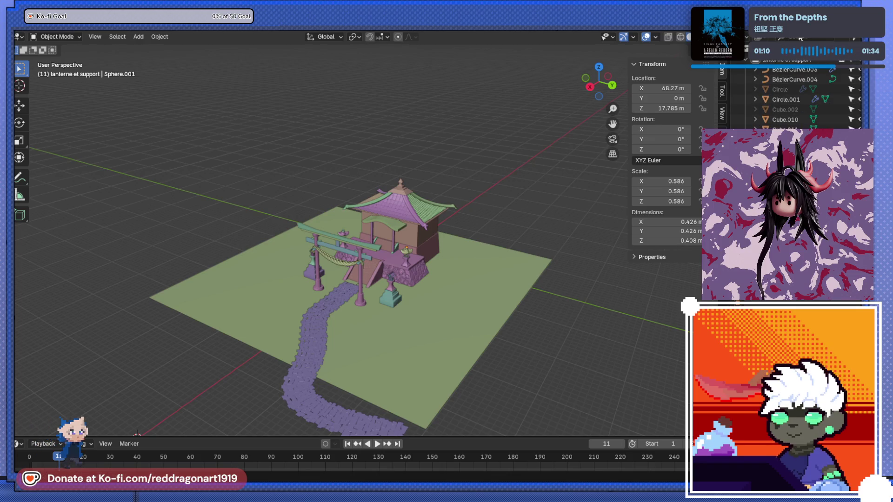
pyautogui.scroll(-5, 784, 106)
pyautogui.scroll(-3, 784, 106)
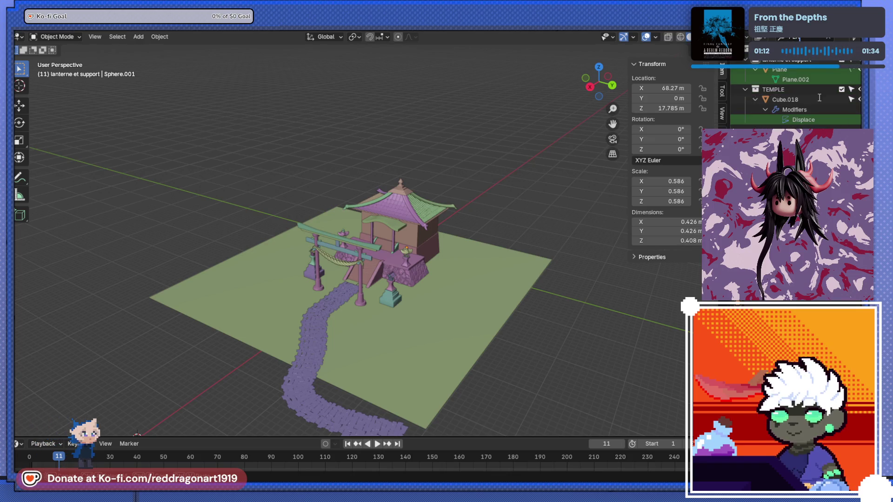
# Step: Scale the ground Plane wider along X and longer along Y, then deselect it
pyautogui.click(804, 69)
pyautogui.press('s')
pyautogui.press('x')
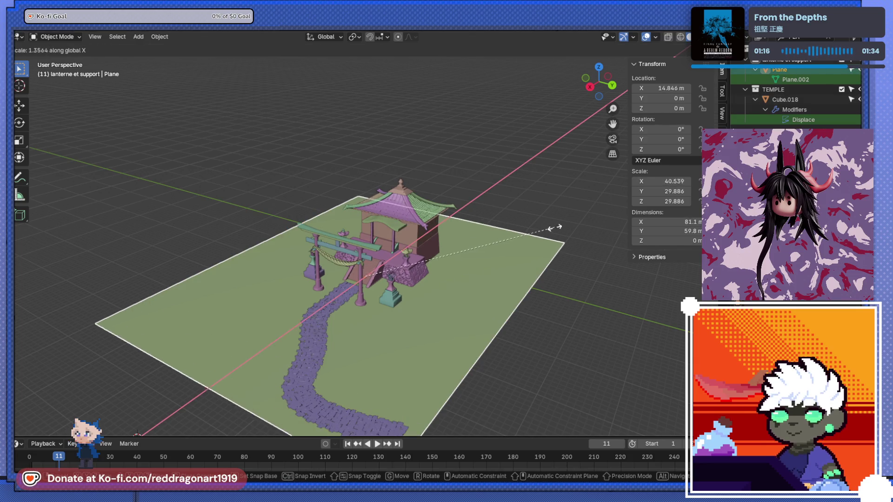
pyautogui.click(622, 197)
pyautogui.press('s')
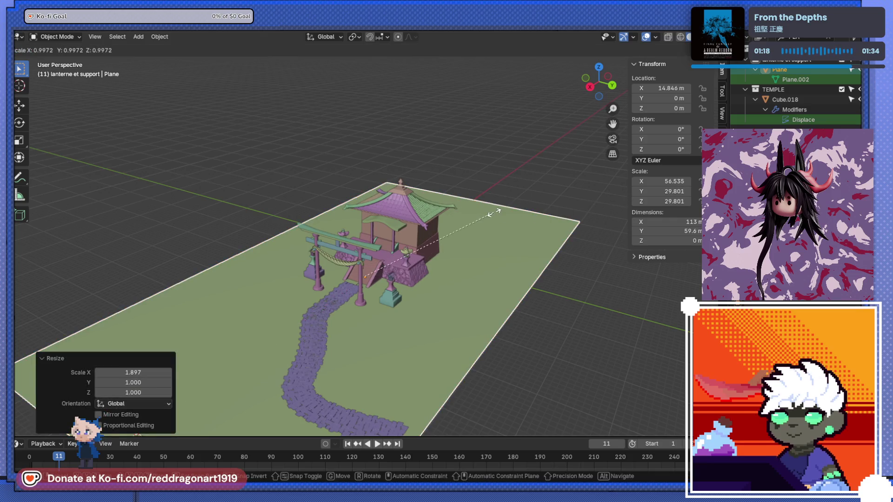
pyautogui.press('y')
pyautogui.click(585, 257)
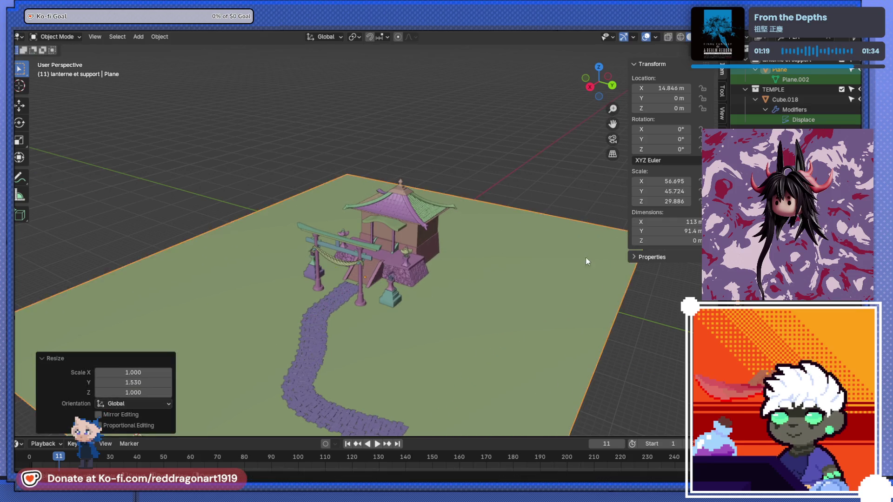
pyautogui.click(851, 70)
pyautogui.scroll(5, 828, 74)
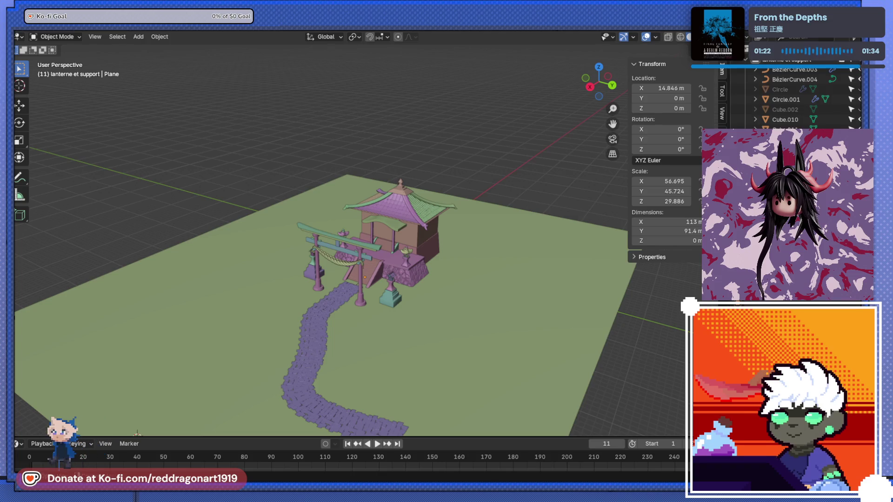
pyautogui.moveTo(520, 239)
pyautogui.mouseDown(button='middle')
pyautogui.moveTo(389, 194)
pyautogui.moveTo(357, 207)
pyautogui.moveTo(395, 211)
pyautogui.moveTo(407, 255)
pyautogui.moveTo(419, 200)
pyautogui.moveTo(433, 275)
pyautogui.moveTo(313, 224)
pyautogui.moveTo(217, 251)
pyautogui.moveTo(320, 236)
pyautogui.moveTo(325, 258)
pyautogui.mouseUp(button='middle')
pyautogui.scroll(5, 395, 212)
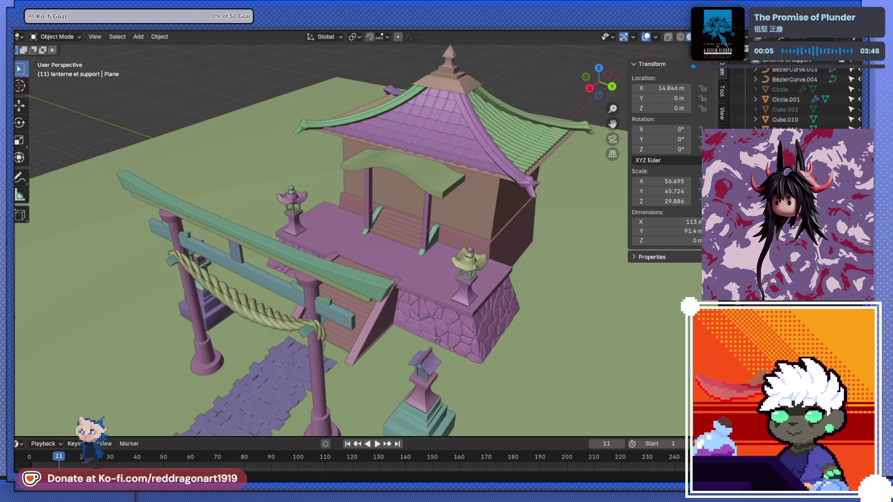
pyautogui.moveTo(406, 216); pyautogui.dragTo(529, 248, button='middle')
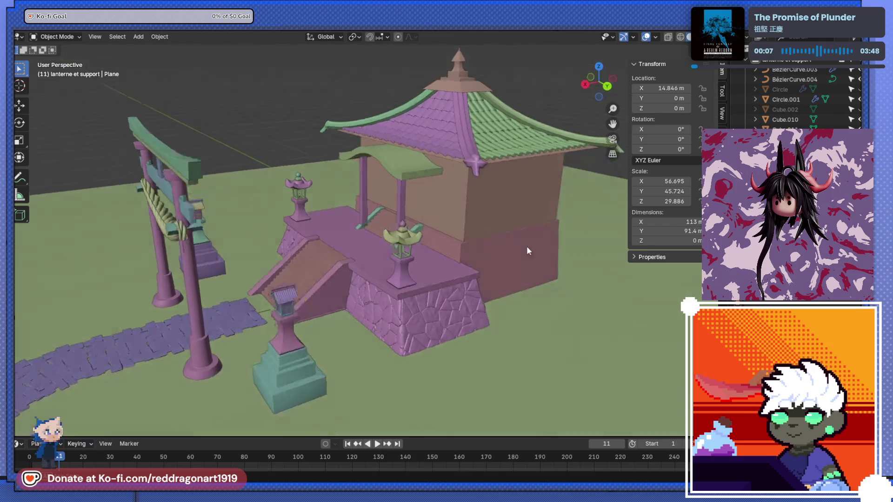
pyautogui.scroll(6, 490, 252)
pyautogui.moveTo(447, 251)
pyautogui.mouseDown(button='middle')
pyautogui.moveTo(476, 291)
pyautogui.moveTo(457, 273)
pyautogui.moveTo(511, 285)
pyautogui.moveTo(451, 291)
pyautogui.mouseUp(button='middle')
# Step: Duplicate the pink wall base block, raise the copy along Z and flatten it into a slab
pyautogui.click(457, 282)
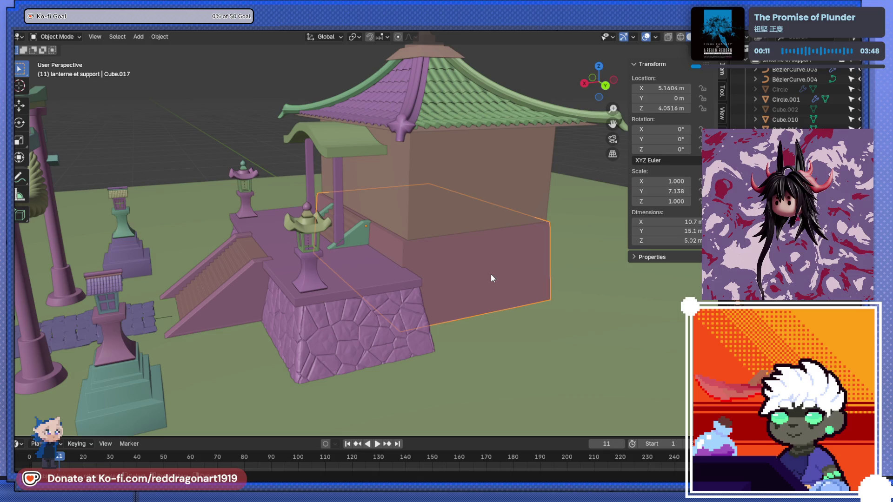
pyautogui.hotkey('shift', 'd')
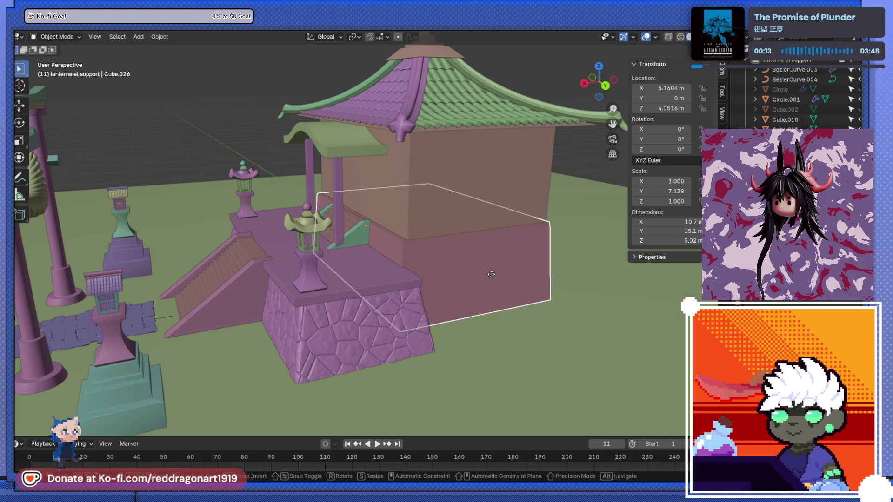
pyautogui.press('z')
pyautogui.click(510, 254)
pyautogui.press('s')
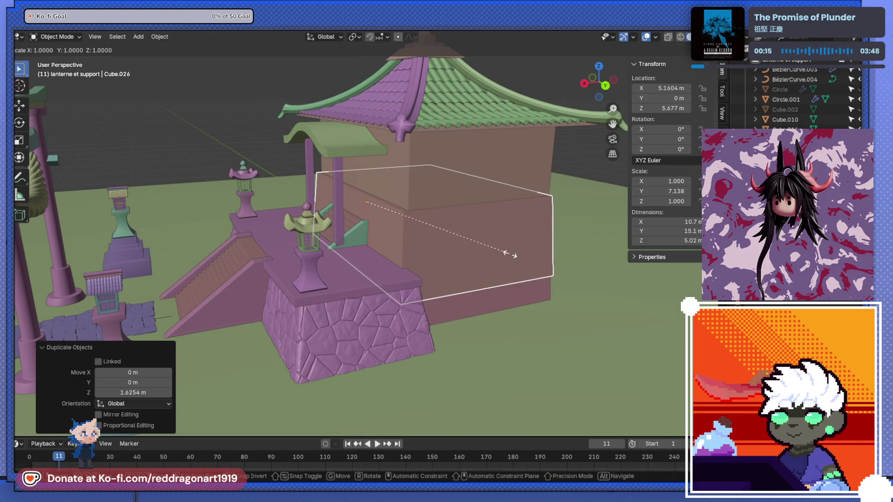
pyautogui.press('z')
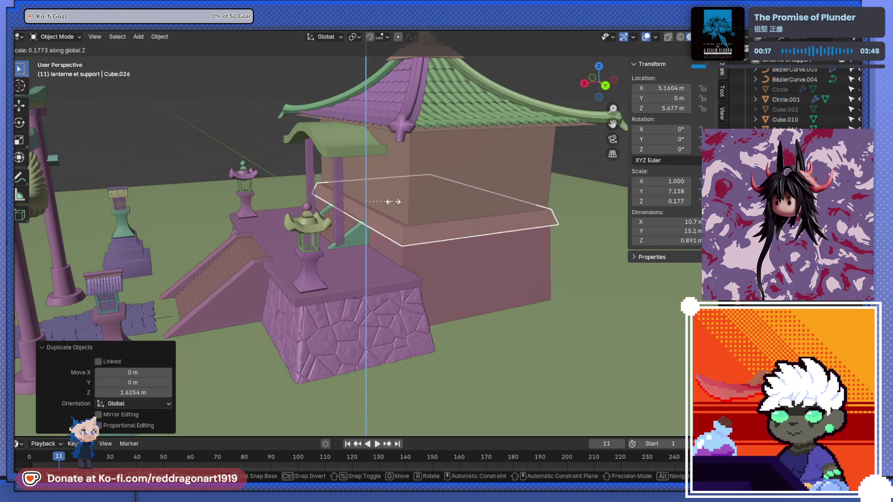
pyautogui.click(405, 203)
pyautogui.moveTo(404, 204)
pyautogui.mouseDown(button='middle')
pyautogui.moveTo(426, 268)
pyautogui.moveTo(408, 244)
pyautogui.moveTo(395, 285)
pyautogui.moveTo(404, 246)
pyautogui.moveTo(413, 281)
pyautogui.mouseUp(button='middle')
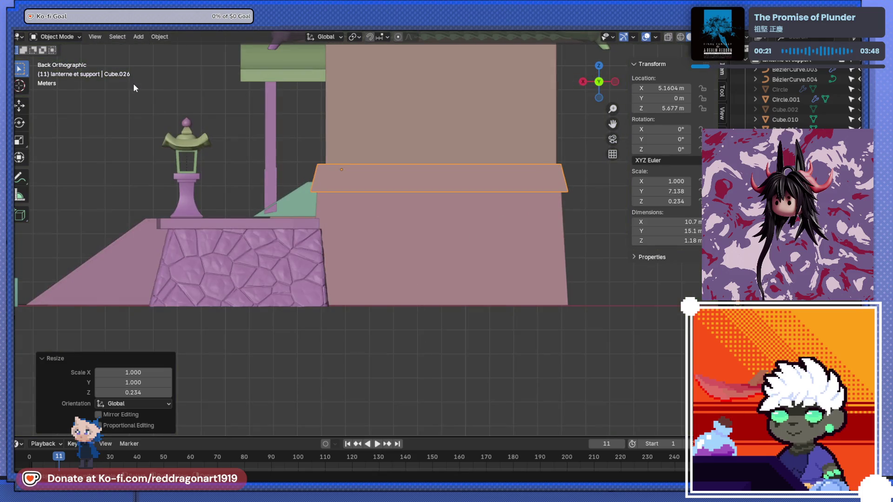
# Step: In Edit Mode with X-ray on, select the slab's bottom face
pyautogui.press('Tab')
pyautogui.moveTo(316, 200)
pyautogui.mouseDown(button='middle')
pyautogui.moveTo(325, 208)
pyautogui.moveTo(319, 222)
pyautogui.moveTo(366, 264)
pyautogui.moveTo(351, 279)
pyautogui.mouseUp(button='middle')
pyautogui.hotkey('alt', 'z')
pyautogui.click(361, 265)
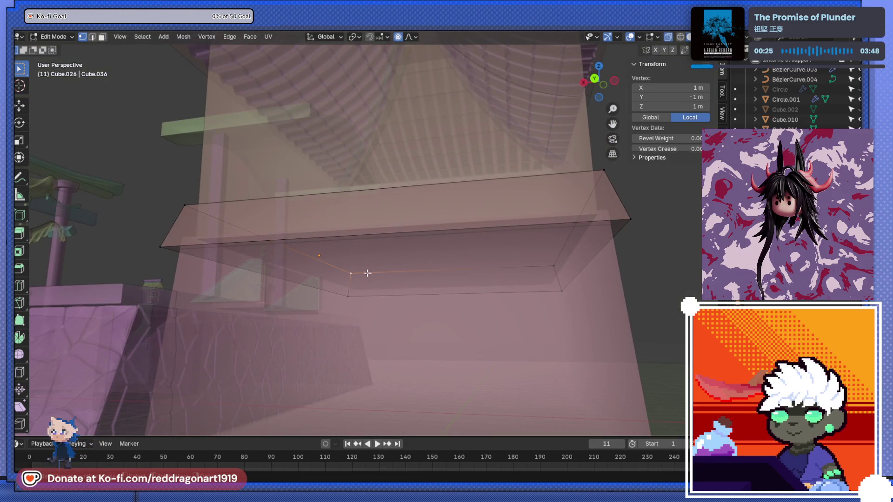
pyautogui.scroll(3, 381, 285)
pyautogui.press('3')
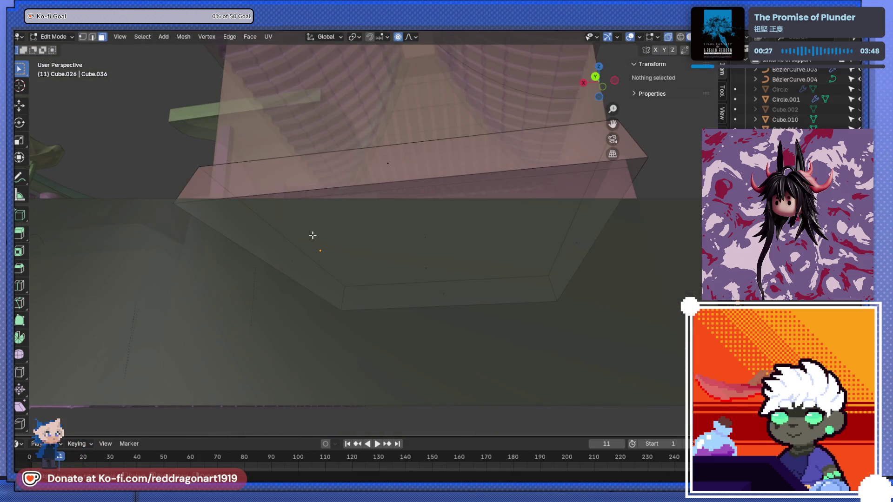
pyautogui.moveTo(464, 257)
pyautogui.mouseDown(button='middle')
pyautogui.moveTo(423, 265)
pyautogui.moveTo(427, 309)
pyautogui.moveTo(512, 260)
pyautogui.mouseUp(button='middle')
pyautogui.click(424, 264)
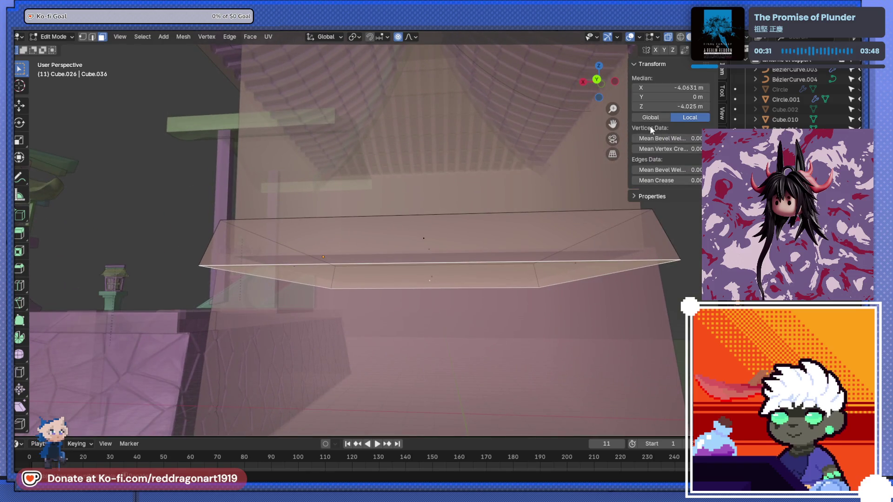
# Step: Scale the face down to 0.947 with smooth proportional editing to taper the slab
pyautogui.moveTo(628, 128); pyautogui.dragTo(596, 130)
pyautogui.moveTo(543, 322); pyautogui.dragTo(538, 413, button='middle')
pyautogui.press('ctrl+KP_1')
pyautogui.press('s')
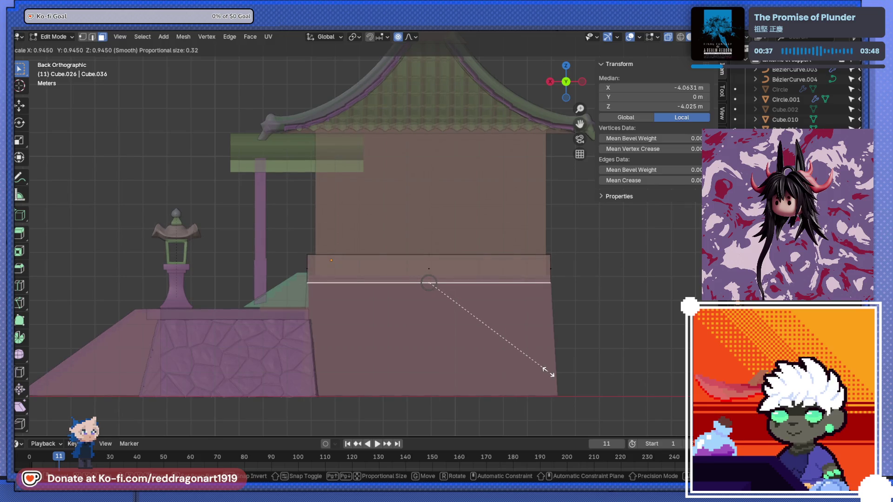
pyautogui.click(550, 372)
pyautogui.moveTo(455, 343)
pyautogui.mouseDown(button='middle')
pyautogui.moveTo(469, 355)
pyautogui.moveTo(437, 330)
pyautogui.moveTo(425, 333)
pyautogui.moveTo(428, 326)
pyautogui.mouseUp(button='middle')
# Step: Back in Object Mode with X-ray off, scale the slab thinner along Z
pyautogui.press('Tab')
pyautogui.hotkey('alt', 'z')
pyautogui.press('s')
pyautogui.press('z')
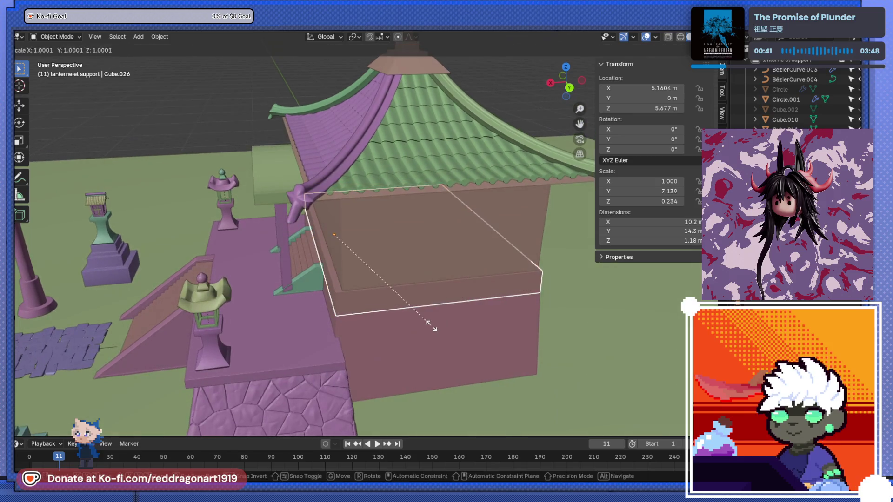
pyautogui.click(422, 293)
pyautogui.moveTo(412, 279)
pyautogui.mouseDown(button='middle')
pyautogui.moveTo(436, 259)
pyautogui.moveTo(462, 271)
pyautogui.moveTo(487, 308)
pyautogui.moveTo(485, 320)
pyautogui.mouseUp(button='middle')
# Step: Lengthen the slab along Y
pyautogui.press('s')
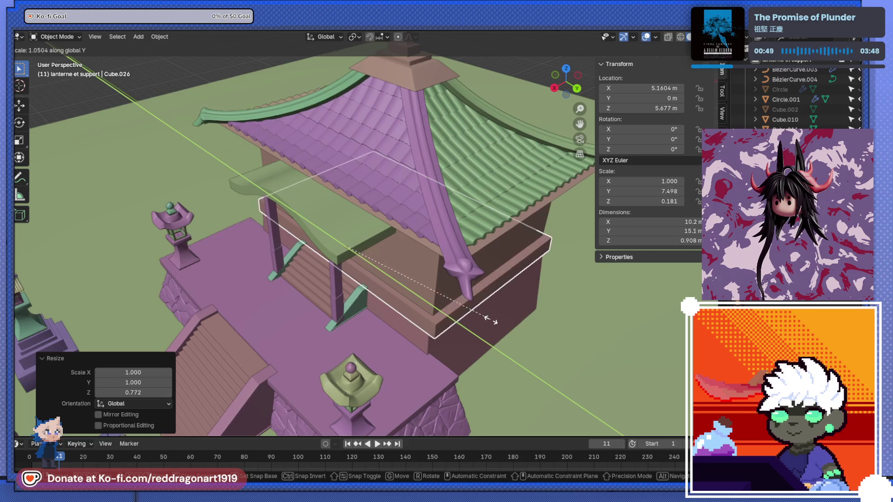
pyautogui.click(500, 325)
pyautogui.moveTo(416, 316); pyautogui.dragTo(384, 285, button='middle')
pyautogui.scroll(5, 369, 282)
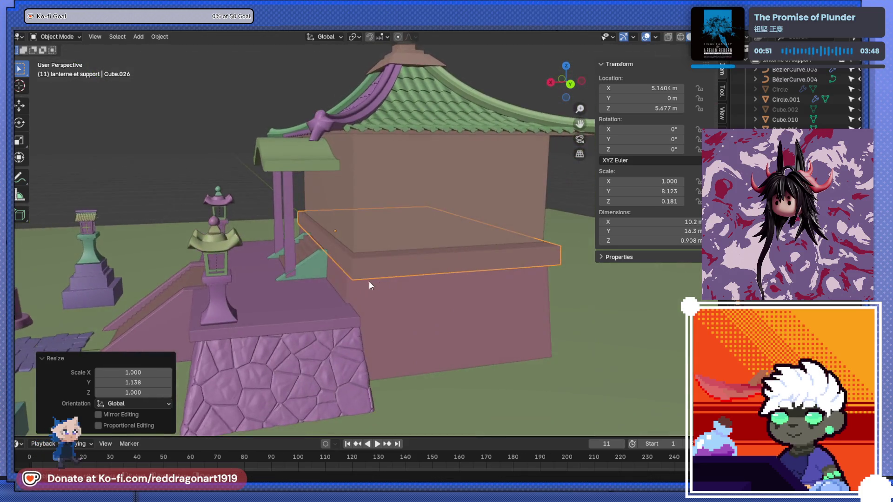
# Step: Lower the slab along Z to sit just above the porch floor
pyautogui.press('g')
pyautogui.press('z')
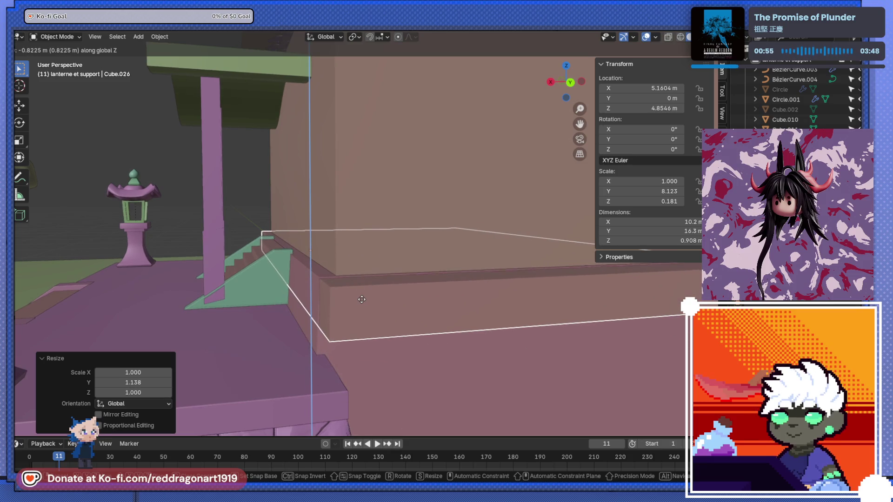
pyautogui.click(362, 299)
pyautogui.moveTo(361, 300)
pyautogui.mouseDown(button='middle')
pyautogui.moveTo(434, 370)
pyautogui.moveTo(445, 339)
pyautogui.mouseUp(button='middle')
pyautogui.scroll(-5, 459, 320)
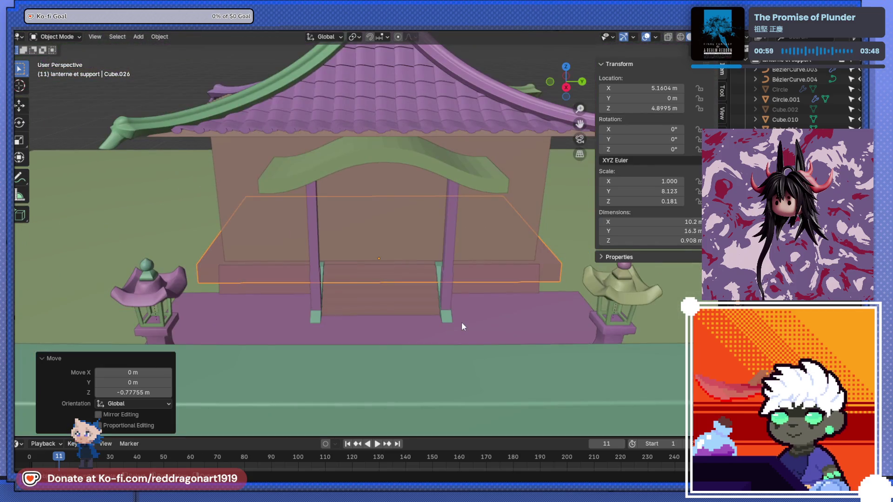
# Step: Stretch the ledge further across the front, scaling it 1.073 along Y
pyautogui.press('s')
pyautogui.press('y')
pyautogui.click(469, 324)
pyautogui.scroll(-3, 470, 324)
pyautogui.moveTo(470, 325); pyautogui.dragTo(439, 301, button='middle')
pyautogui.press('KP_Decimal')
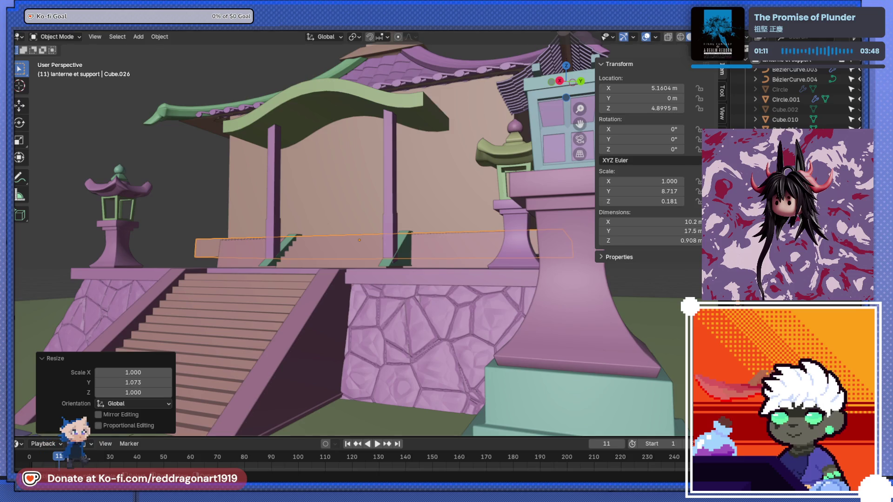
pyautogui.scroll(-8, 366, 326)
pyautogui.moveTo(367, 326)
pyautogui.mouseDown(button='middle')
pyautogui.moveTo(267, 343)
pyautogui.moveTo(274, 325)
pyautogui.moveTo(297, 333)
pyautogui.moveTo(341, 287)
pyautogui.moveTo(415, 308)
pyautogui.moveTo(391, 291)
pyautogui.mouseUp(button='middle')
# Step: Select the two front porch pillars and duplicate them
pyautogui.scroll(5, 390, 291)
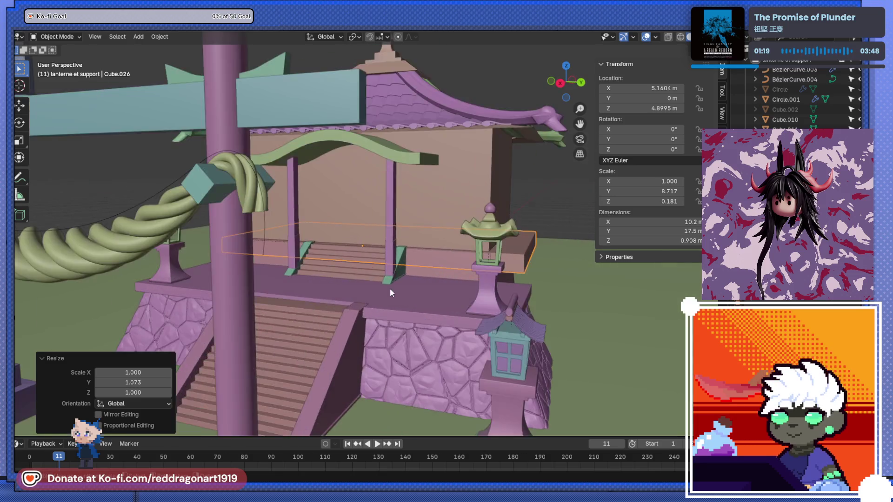
pyautogui.scroll(3, 390, 288)
pyautogui.click(408, 260)
pyautogui.scroll(-5, 419, 264)
pyautogui.moveTo(420, 264)
pyautogui.mouseDown(button='middle')
pyautogui.moveTo(353, 314)
pyautogui.moveTo(366, 320)
pyautogui.mouseUp(button='middle')
pyautogui.hotkey('shift', 'd')
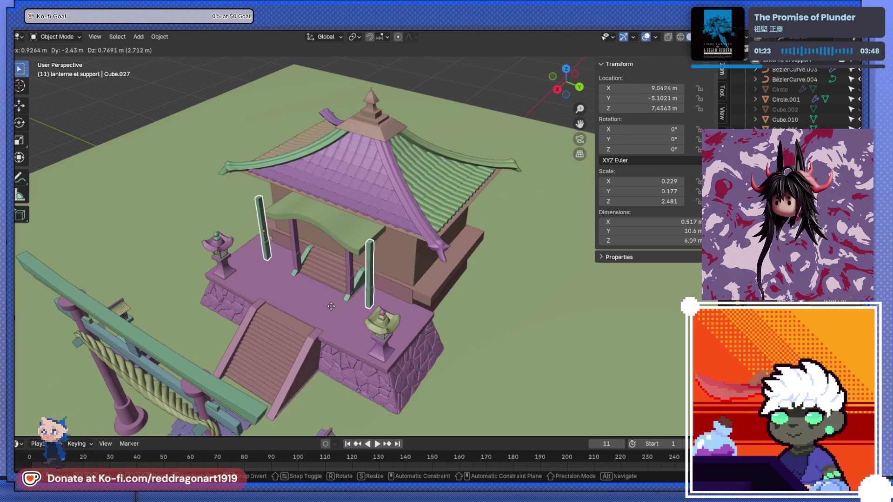
# Step: Place the copied pillar on the platform and move it against the wall
pyautogui.click(500, 373)
pyautogui.moveTo(501, 373)
pyautogui.mouseDown(button='middle')
pyautogui.moveTo(443, 308)
pyautogui.moveTo(410, 312)
pyautogui.moveTo(610, 348)
pyautogui.moveTo(536, 333)
pyautogui.moveTo(472, 345)
pyautogui.mouseUp(button='middle')
pyautogui.scroll(4, 428, 305)
pyautogui.scroll(-5, 410, 313)
pyautogui.scroll(4, 472, 345)
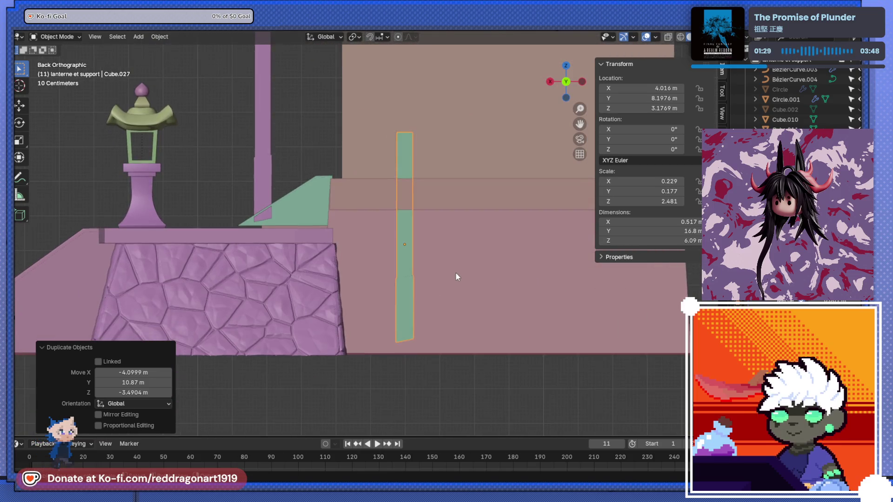
pyautogui.press('g')
pyautogui.click(417, 294)
# Step: Shorten the pillar along Z and lower it to stand beside the stone base
pyautogui.press('s')
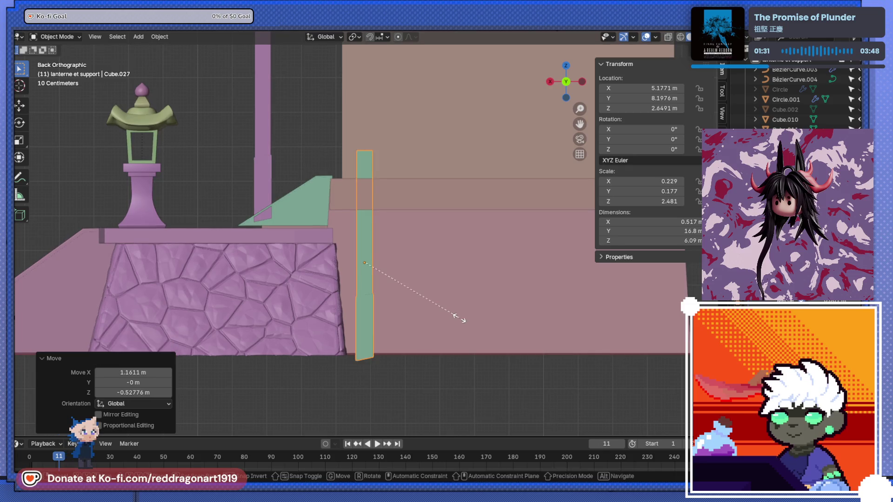
pyautogui.press('z')
pyautogui.click(442, 316)
pyautogui.press('g')
pyautogui.click(409, 289)
pyautogui.moveTo(409, 288); pyautogui.dragTo(316, 301, button='middle')
pyautogui.scroll(3, 316, 301)
pyautogui.scroll(-3, 315, 302)
pyautogui.moveTo(458, 250)
pyautogui.mouseDown(button='middle')
pyautogui.moveTo(495, 261)
pyautogui.moveTo(459, 261)
pyautogui.moveTo(478, 276)
pyautogui.moveTo(475, 266)
pyautogui.mouseUp(button='middle')
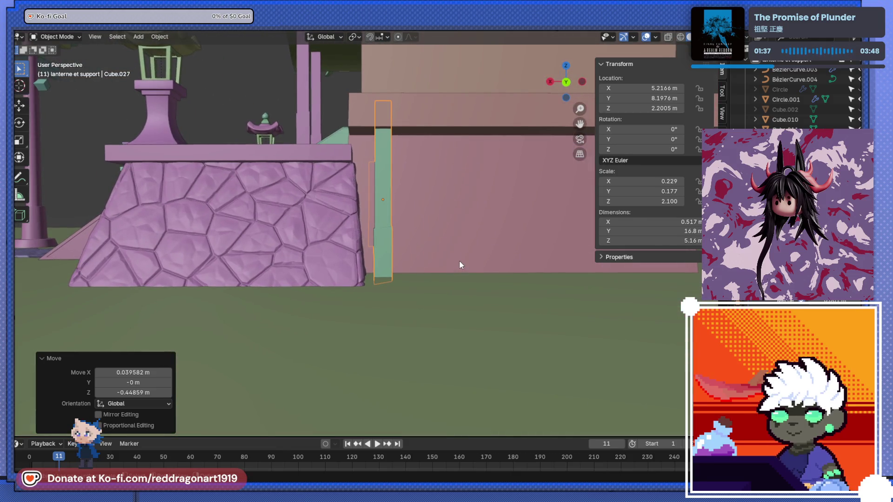
pyautogui.scroll(4, 450, 269)
pyautogui.scroll(2, 423, 270)
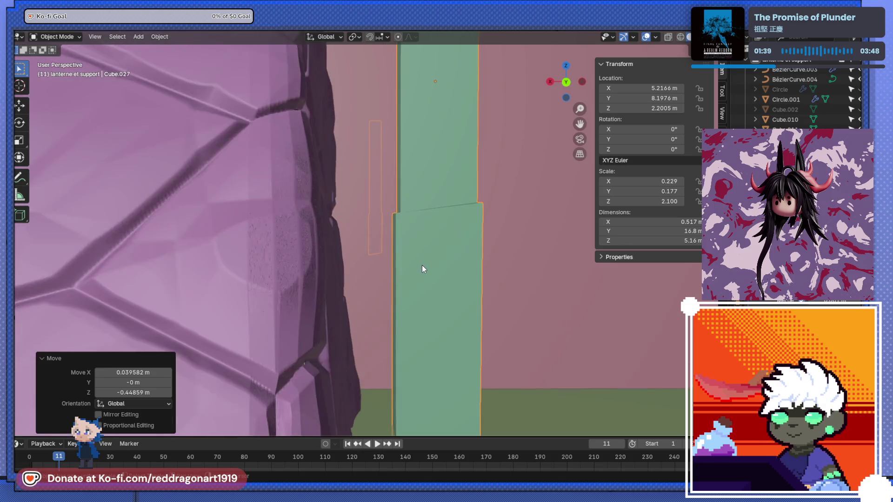
# Step: In Edit Mode, select the pillar's middle edge ring and rotate it slightly
pyautogui.press('Tab')
pyautogui.scroll(-2, 418, 297)
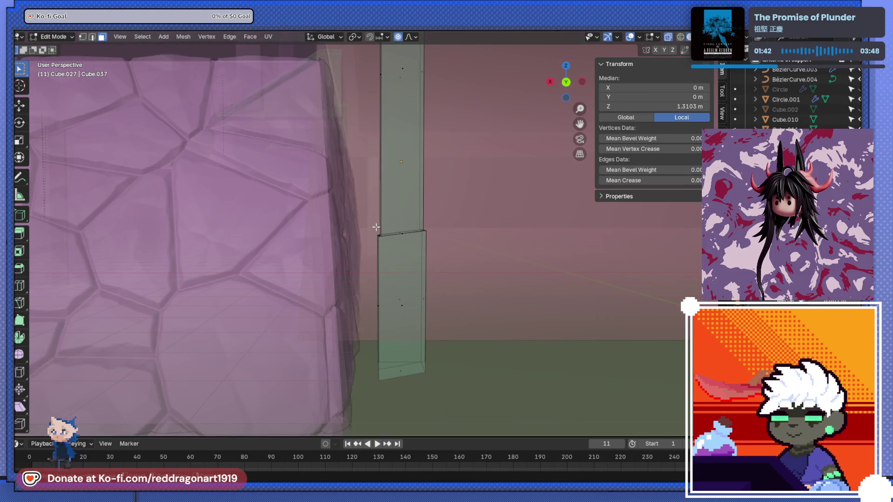
pyautogui.hotkey('alt', 'z')
pyautogui.moveTo(357, 223); pyautogui.dragTo(433, 248)
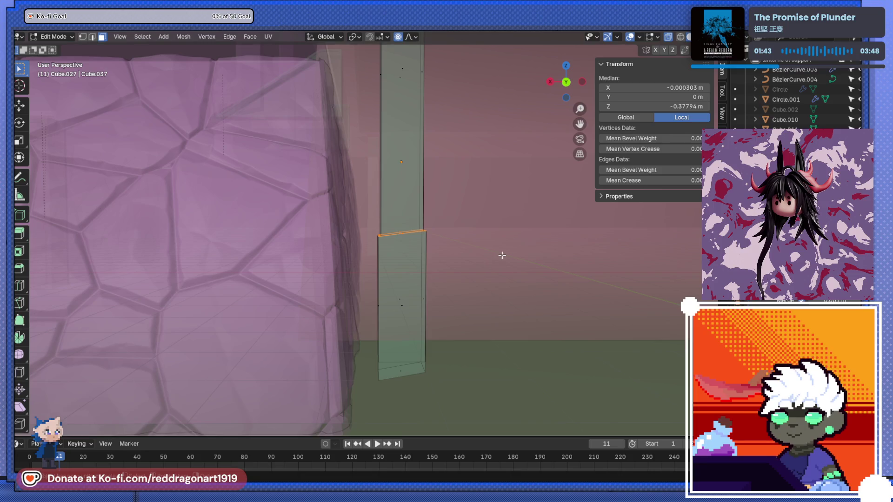
pyautogui.press('r')
pyautogui.click(500, 269)
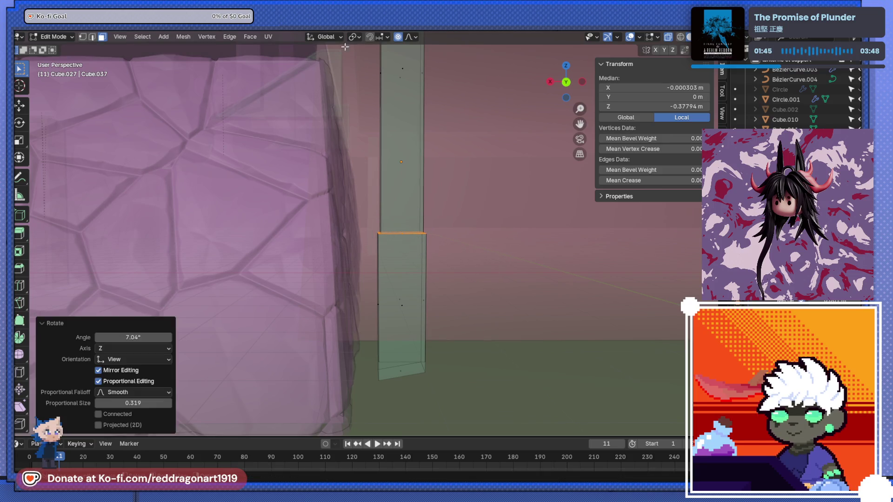
# Step: With proportional editing off, tilt the edge ring slightly twice more from the back view
pyautogui.press('o')
pyautogui.press('ctrl+KP_1')
pyautogui.scroll(4, 510, 263)
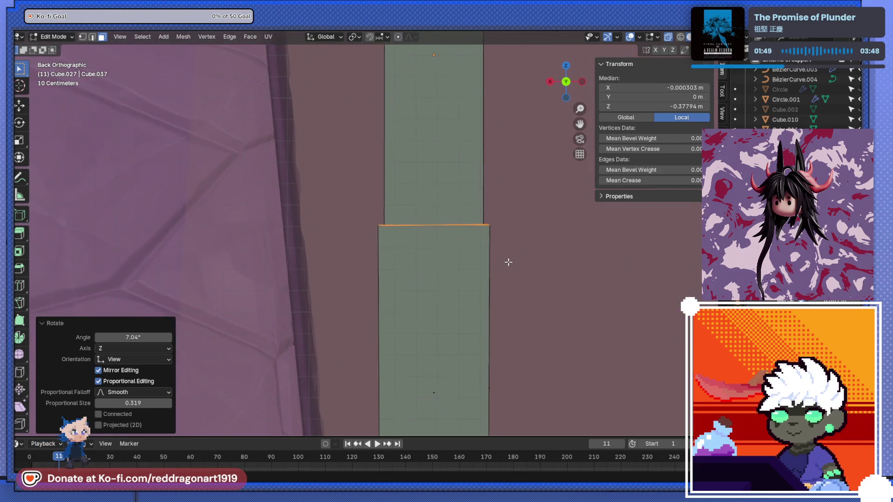
pyautogui.press('r')
pyautogui.click(540, 257)
pyautogui.scroll(-4, 522, 269)
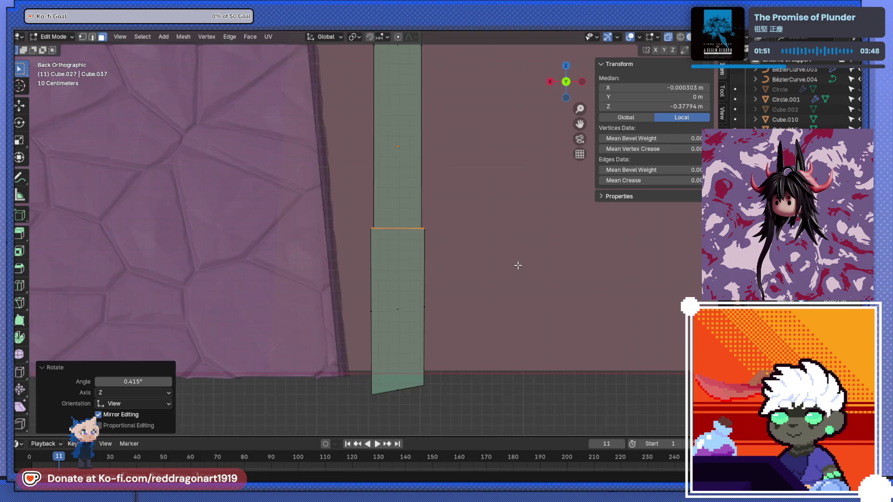
pyautogui.scroll(-5, 429, 238)
pyautogui.scroll(5, 383, 294)
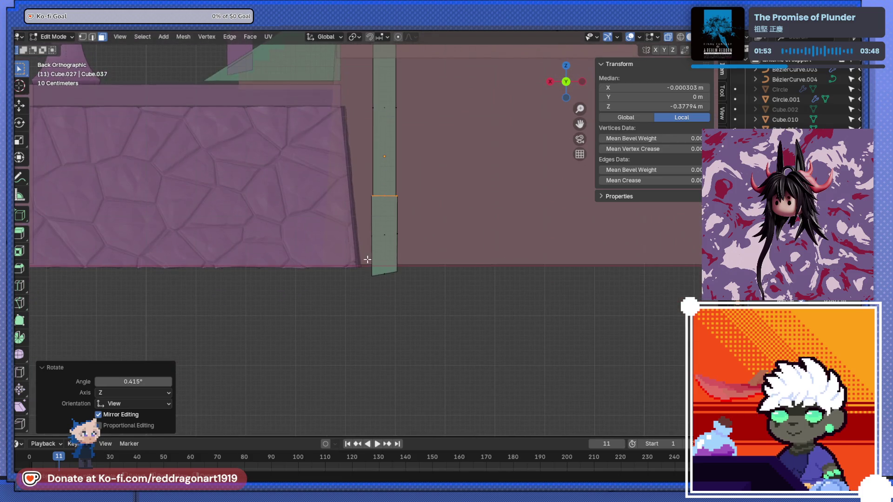
pyautogui.press('r')
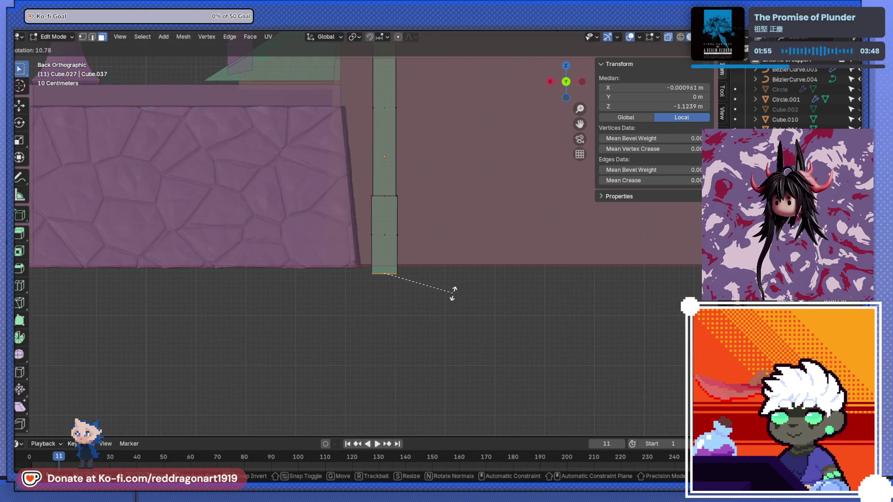
pyautogui.click(453, 294)
pyautogui.scroll(-5, 391, 241)
pyautogui.press('Tab')
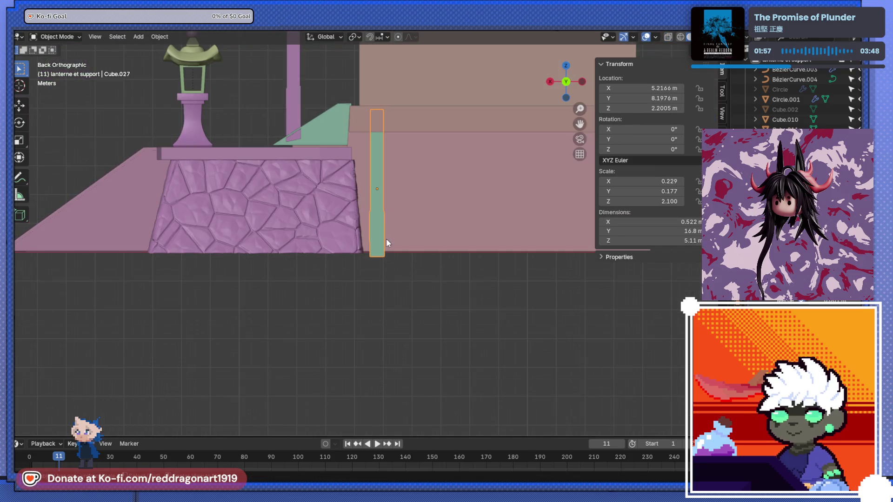
# Step: Position the post by the lower wall and repeat it into a row of five
pyautogui.moveTo(364, 262)
pyautogui.mouseDown(button='middle')
pyautogui.moveTo(392, 311)
pyautogui.moveTo(445, 333)
pyautogui.moveTo(392, 310)
pyautogui.moveTo(406, 344)
pyautogui.moveTo(408, 328)
pyautogui.moveTo(361, 239)
pyautogui.moveTo(430, 251)
pyautogui.moveTo(458, 271)
pyautogui.moveTo(379, 262)
pyautogui.mouseUp(button='middle')
pyautogui.press('g')
pyautogui.click(419, 326)
pyautogui.scroll(-3, 421, 241)
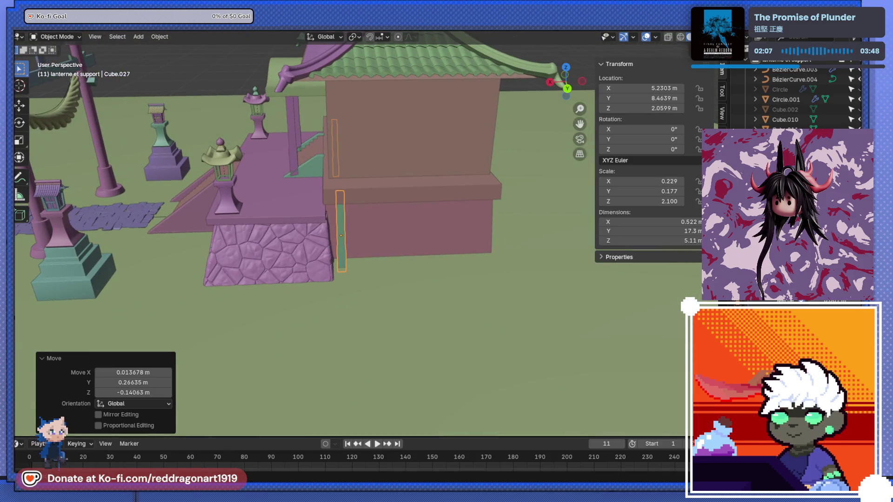
pyautogui.hotkey('ctrl', 'j')
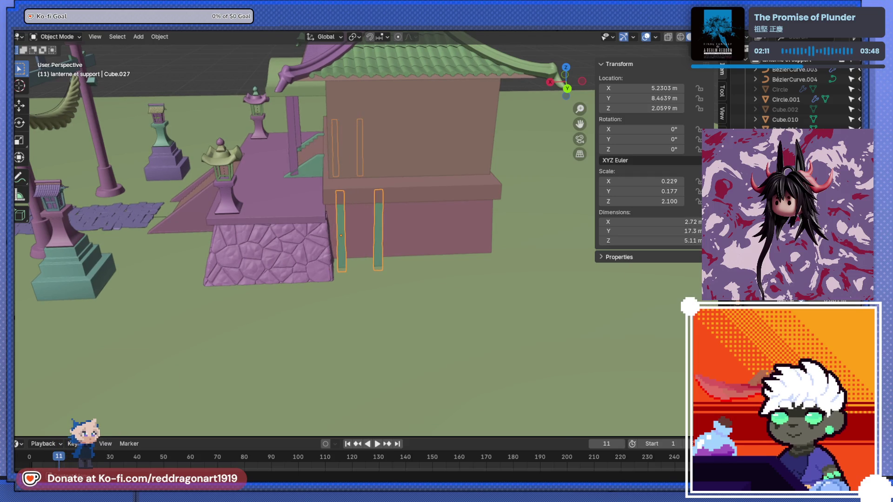
pyautogui.hotkey('shift', 'r')
pyautogui.moveTo(654, 313)
pyautogui.mouseDown(button='middle')
pyautogui.moveTo(446, 197)
pyautogui.moveTo(422, 204)
pyautogui.moveTo(487, 212)
pyautogui.mouseUp(button='middle')
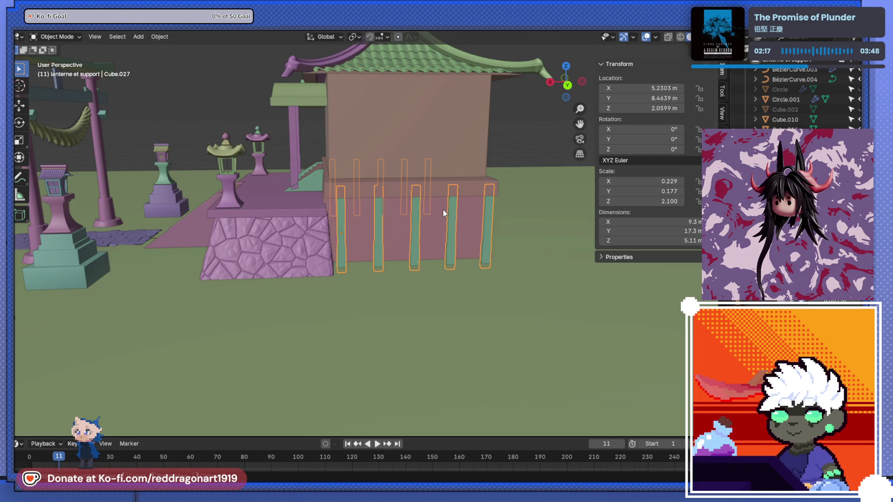
pyautogui.moveTo(445, 210)
pyautogui.mouseDown(button='middle')
pyautogui.moveTo(362, 228)
pyautogui.moveTo(292, 200)
pyautogui.moveTo(322, 232)
pyautogui.moveTo(421, 232)
pyautogui.moveTo(418, 256)
pyautogui.mouseUp(button='middle')
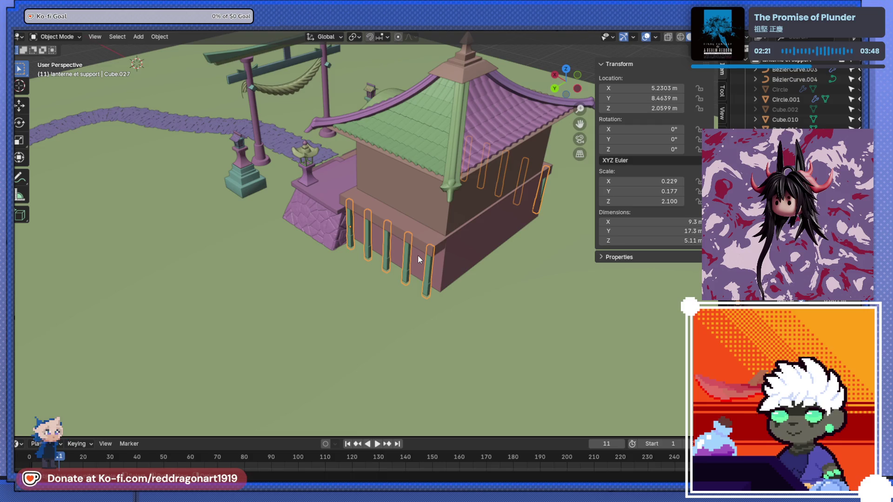
# Step: Duplicate the row of posts and turn the copy 90°
pyautogui.hotkey('shift', 'd')
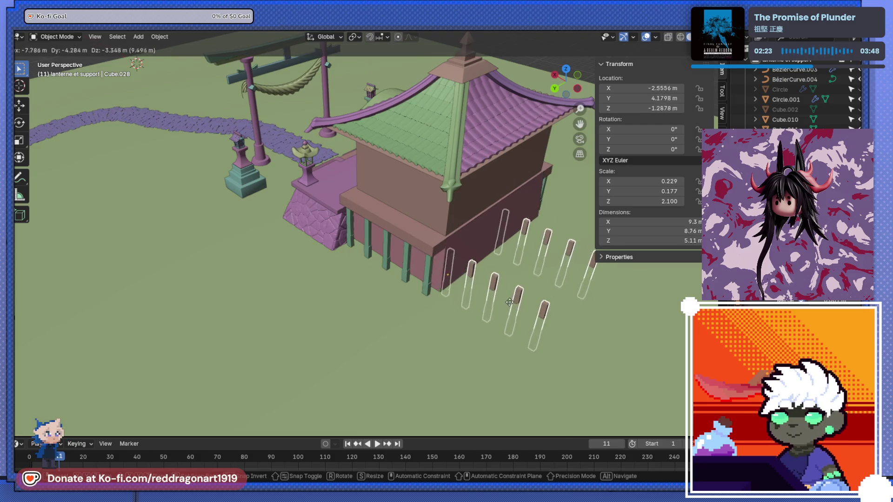
pyautogui.click(515, 311)
pyautogui.press('s')
pyautogui.moveTo(529, 317)
pyautogui.keyDown('alt'); pyautogui.mouseDown(button='middle')
pyautogui.moveTo(393, 314)
pyautogui.moveTo(414, 266)
pyautogui.moveTo(411, 331)
pyautogui.mouseUp(button='middle'); pyautogui.keyUp('alt')
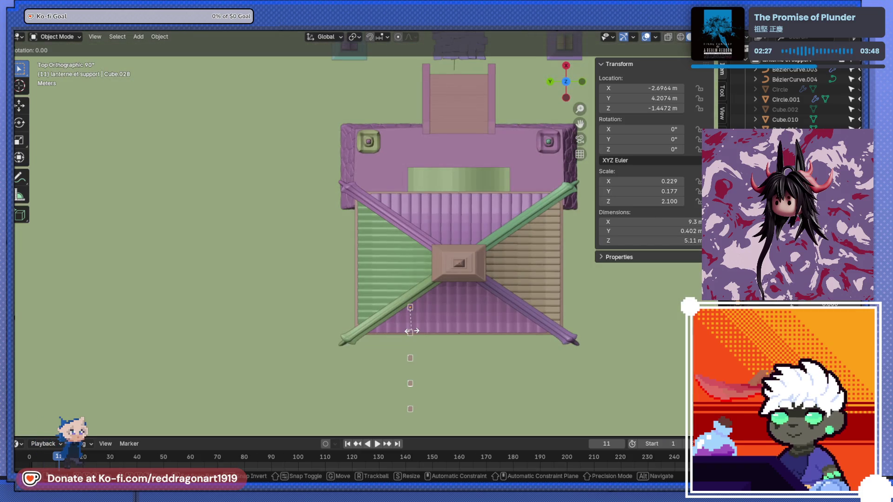
pyautogui.write('90')
pyautogui.press('Return')
pyautogui.moveTo(411, 331)
pyautogui.mouseDown(button='middle')
pyautogui.moveTo(418, 247)
pyautogui.moveTo(448, 337)
pyautogui.mouseUp(button='middle')
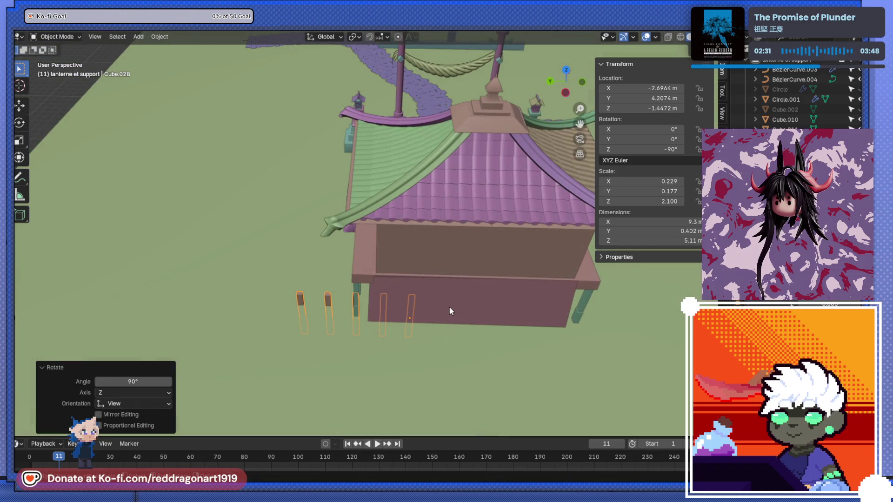
# Step: Try the rotated copy along the building's front wall, then delete it
pyautogui.moveTo(451, 302); pyautogui.dragTo(479, 295, button='middle')
pyautogui.press('g')
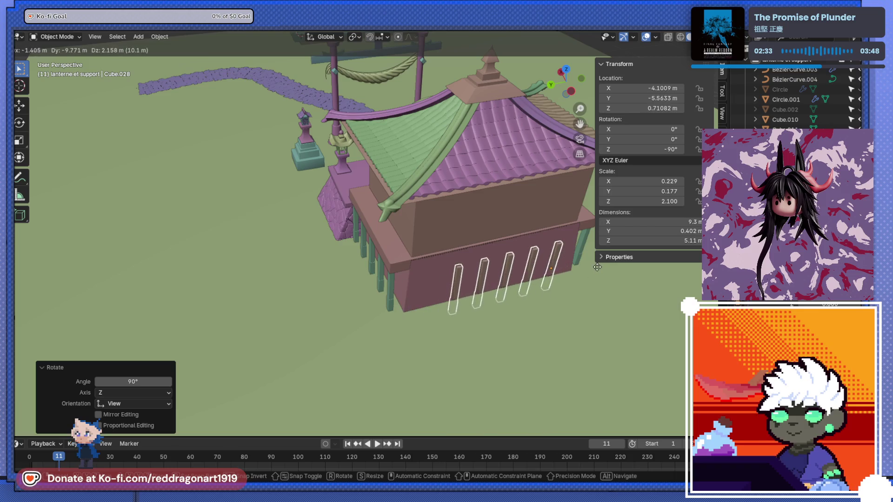
pyautogui.click(597, 268)
pyautogui.moveTo(597, 268)
pyautogui.mouseDown(button='middle')
pyautogui.moveTo(476, 289)
pyautogui.moveTo(445, 278)
pyautogui.moveTo(534, 286)
pyautogui.moveTo(328, 202)
pyautogui.moveTo(394, 202)
pyautogui.moveTo(380, 192)
pyautogui.mouseUp(button='middle')
pyautogui.press('x')
pyautogui.click(445, 277)
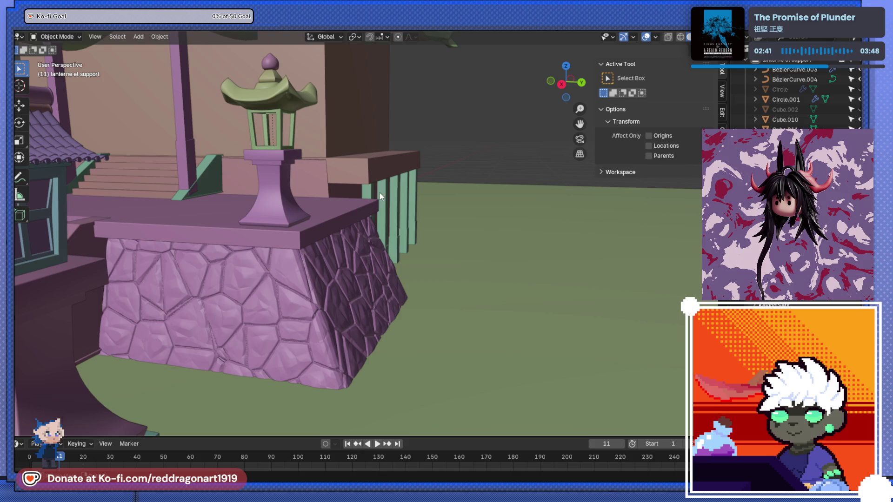
# Step: Select the green post row object Cube.027 and delete it
pyautogui.moveTo(372, 202)
pyautogui.mouseDown(button='middle')
pyautogui.moveTo(284, 223)
pyautogui.moveTo(352, 199)
pyautogui.moveTo(347, 219)
pyautogui.moveTo(392, 242)
pyautogui.moveTo(379, 217)
pyautogui.moveTo(395, 208)
pyautogui.moveTo(360, 244)
pyautogui.moveTo(453, 262)
pyautogui.mouseUp(button='middle')
pyautogui.click(358, 202)
pyautogui.click(391, 243)
pyautogui.press('Delete')
pyautogui.scroll(2, 455, 263)
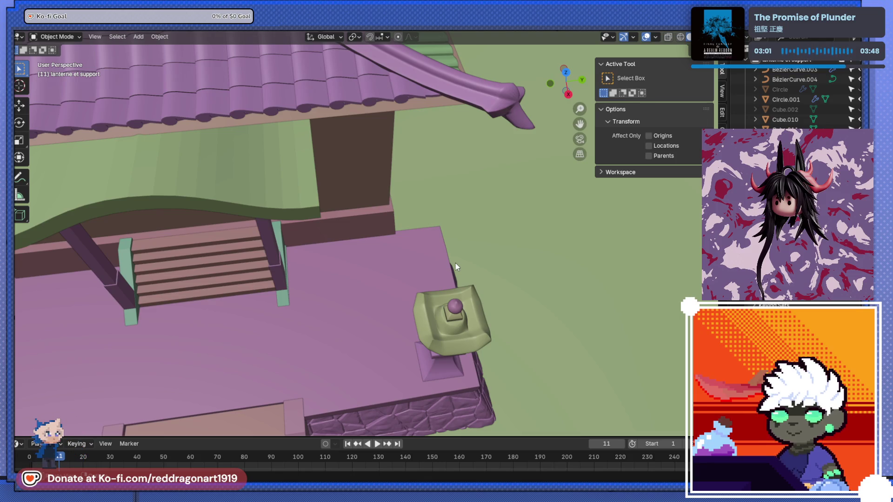
pyautogui.moveTo(316, 214)
pyautogui.mouseDown(button='middle')
pyautogui.moveTo(343, 234)
pyautogui.moveTo(286, 181)
pyautogui.moveTo(328, 275)
pyautogui.mouseUp(button='middle')
# Step: Duplicate the porch pillar pair Cube.019 and slide the copy about 2 m along X
pyautogui.click(328, 275)
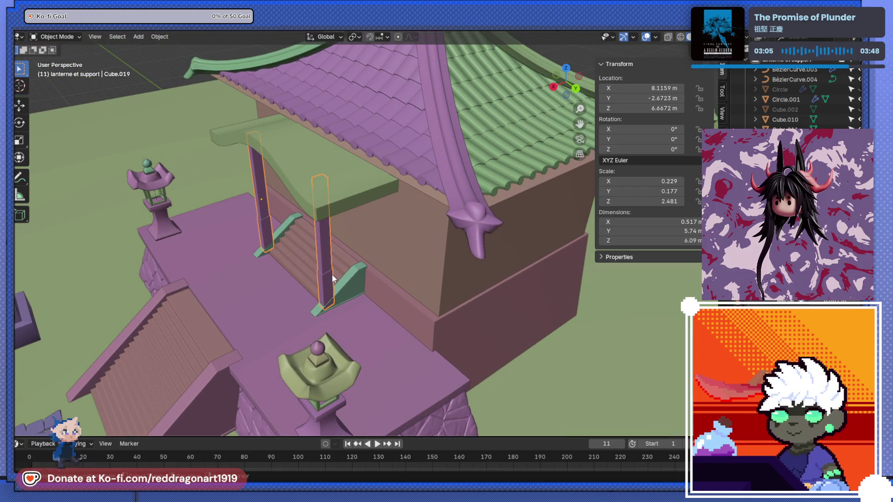
pyautogui.hotkey('shift', 'd')
pyautogui.press('x')
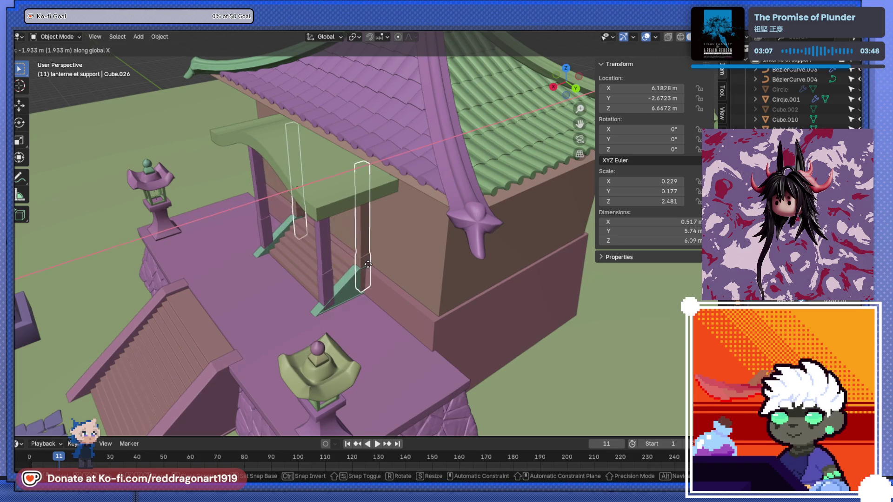
pyautogui.click(368, 264)
pyautogui.moveTo(369, 264)
pyautogui.mouseDown(button='middle')
pyautogui.moveTo(396, 235)
pyautogui.moveTo(371, 229)
pyautogui.moveTo(369, 251)
pyautogui.moveTo(427, 239)
pyautogui.moveTo(521, 265)
pyautogui.moveTo(452, 261)
pyautogui.mouseUp(button='middle')
# Step: Raise the copied pillars 0.225 m along Z to frame the doorway
pyautogui.press('g')
pyautogui.press('z')
pyautogui.click(371, 223)
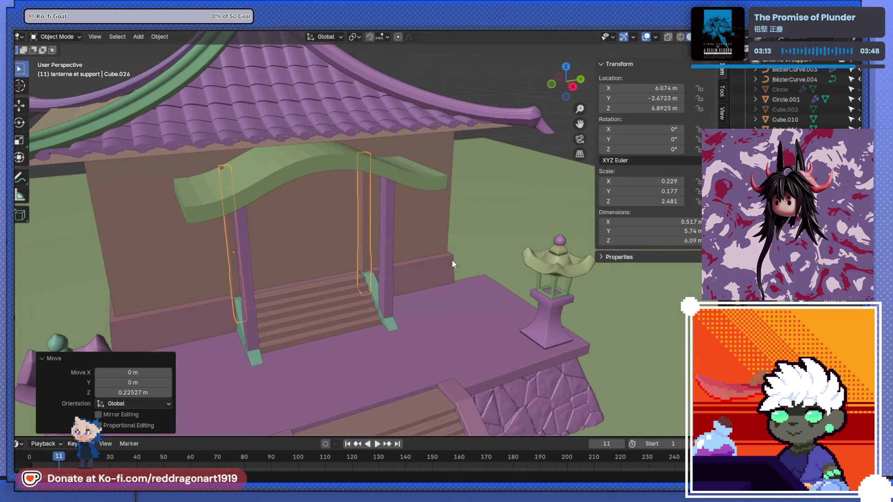
pyautogui.click(573, 223)
pyautogui.moveTo(573, 223)
pyautogui.mouseDown(button='middle')
pyautogui.moveTo(443, 232)
pyautogui.moveTo(330, 218)
pyautogui.moveTo(351, 203)
pyautogui.moveTo(440, 208)
pyautogui.moveTo(345, 237)
pyautogui.moveTo(340, 261)
pyautogui.moveTo(448, 251)
pyautogui.moveTo(409, 248)
pyautogui.moveTo(415, 235)
pyautogui.moveTo(520, 220)
pyautogui.moveTo(473, 280)
pyautogui.moveTo(495, 317)
pyautogui.moveTo(437, 298)
pyautogui.mouseUp(button='middle')
pyautogui.scroll(-5, 495, 317)
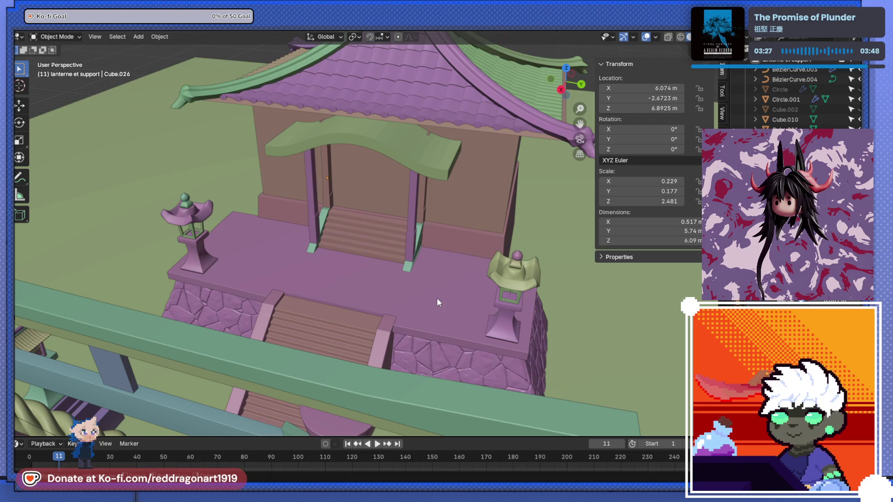
pyautogui.moveTo(437, 302)
pyautogui.mouseDown(button='middle')
pyautogui.moveTo(460, 166)
pyautogui.moveTo(360, 168)
pyautogui.moveTo(356, 184)
pyautogui.mouseUp(button='middle')
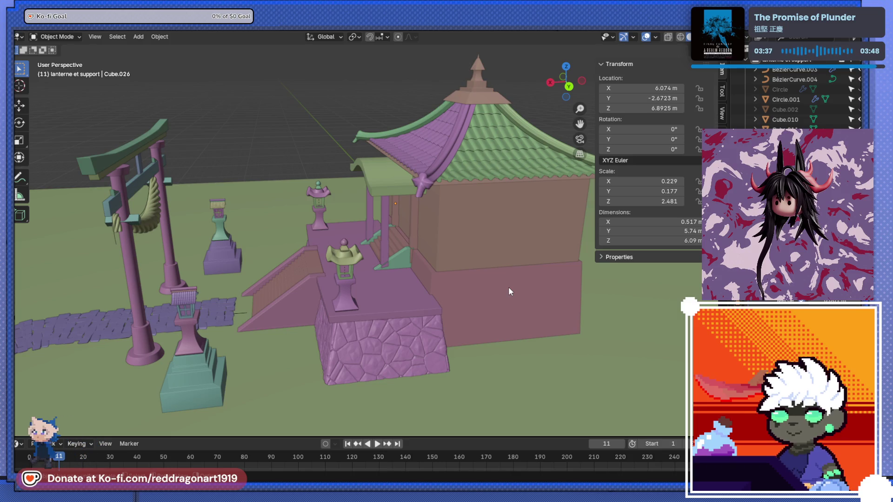
pyautogui.scroll(-5, 383, 257)
pyautogui.moveTo(382, 258)
pyautogui.mouseDown(button='middle')
pyautogui.moveTo(404, 245)
pyautogui.moveTo(428, 253)
pyautogui.moveTo(459, 248)
pyautogui.moveTo(443, 278)
pyautogui.moveTo(394, 301)
pyautogui.mouseUp(button='middle')
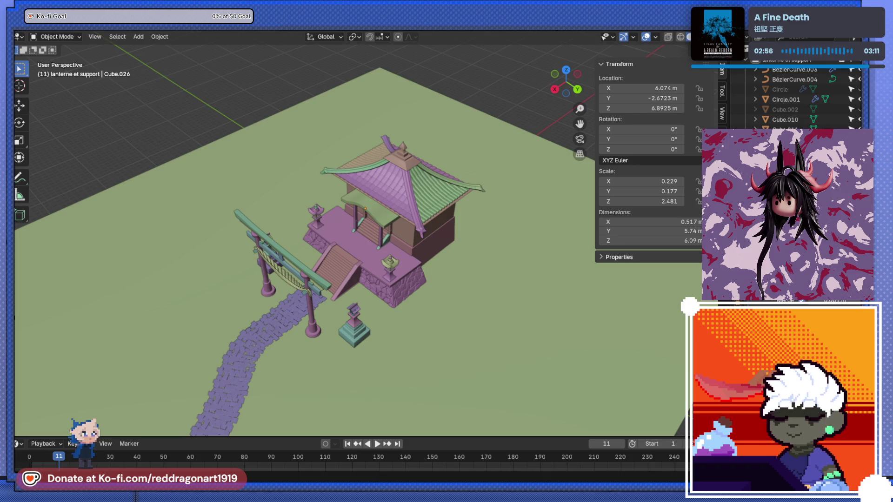
pyautogui.moveTo(435, 292)
pyautogui.mouseDown(button='middle')
pyautogui.moveTo(476, 210)
pyautogui.moveTo(419, 243)
pyautogui.moveTo(396, 300)
pyautogui.mouseUp(button='middle')
pyautogui.scroll(-2, 396, 298)
pyautogui.scroll(3, 383, 239)
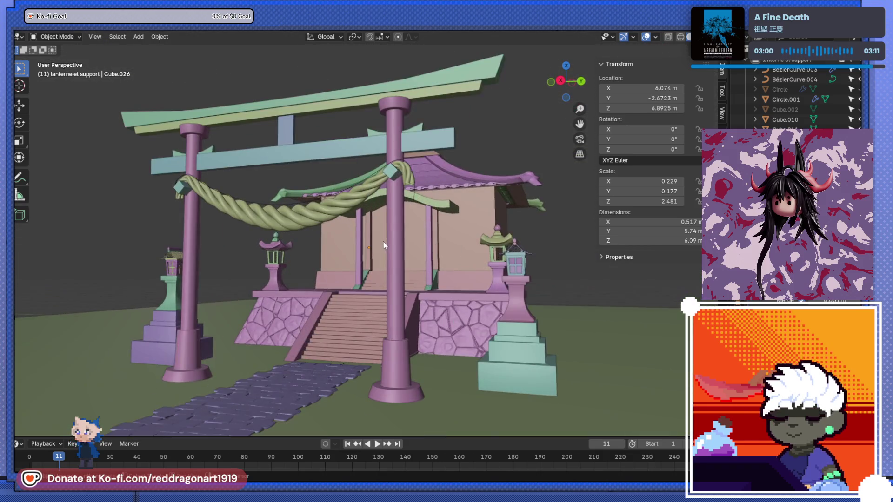
pyautogui.scroll(-2, 383, 239)
pyautogui.scroll(2, 382, 244)
pyautogui.moveTo(382, 244); pyautogui.dragTo(370, 238, button='middle')
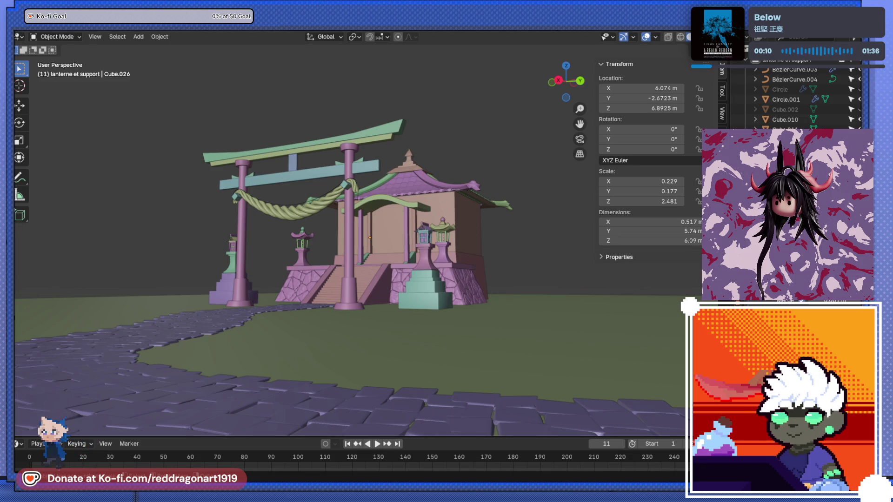
pyautogui.scroll(-5, 261, 186)
pyautogui.moveTo(260, 186); pyautogui.dragTo(261, 168, button='middle')
pyautogui.scroll(8, 260, 154)
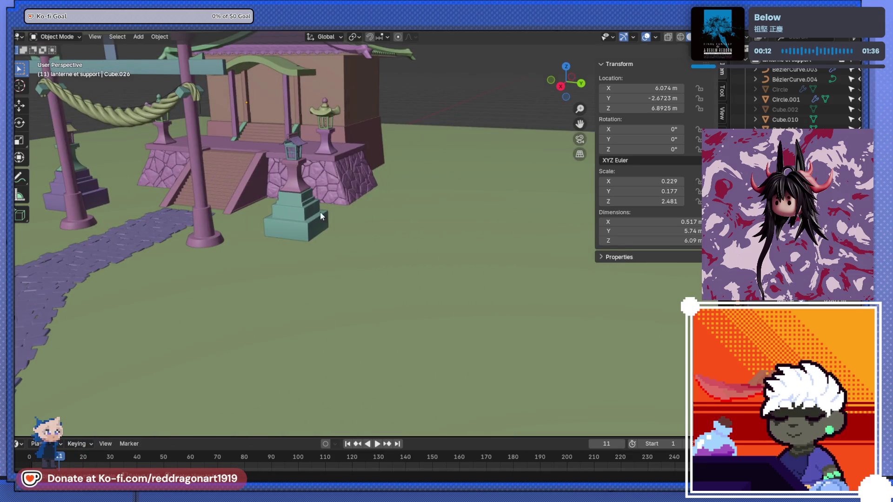
pyautogui.press('KP_1')
# Step: Switch to Right Orthographic view and pan the shrine to the left
pyautogui.press('KP_3')
pyautogui.moveTo(397, 182); pyautogui.dragTo(255, 217, button='middle')
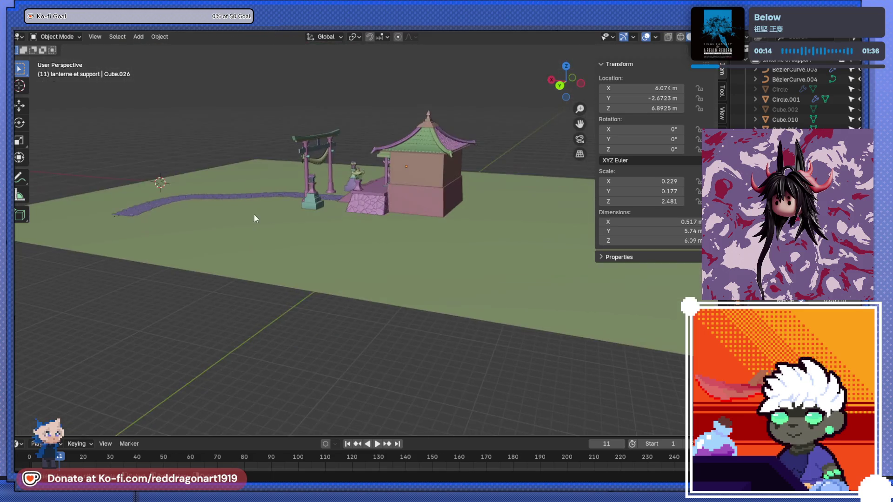
pyautogui.press('KP_3')
pyautogui.keyDown('shift'); pyautogui.moveTo(439, 209); pyautogui.dragTo(229, 302, button='middle'); pyautogui.keyUp('shift')
pyautogui.hotkey('shift', 'a')
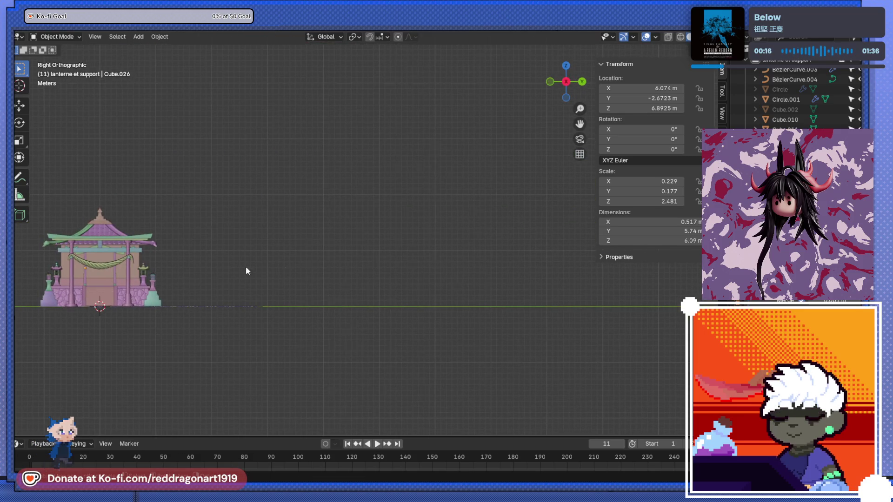
pyautogui.hotkey('shift', 'a')
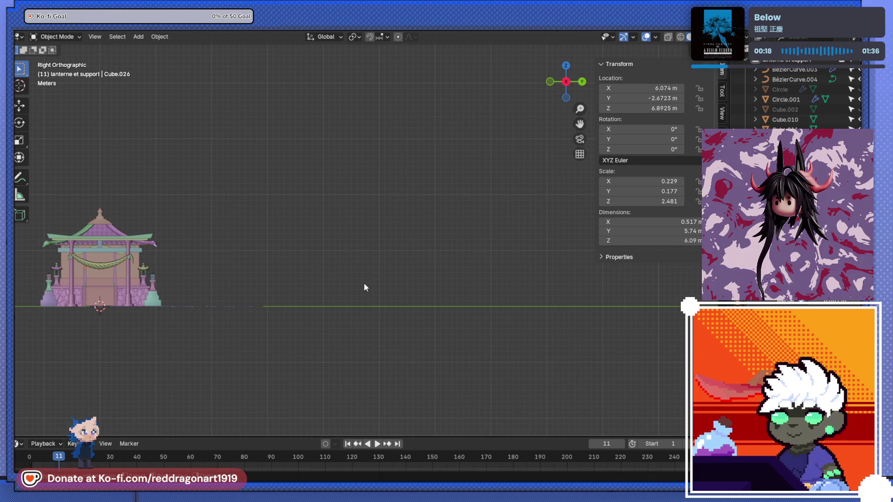
# Step: Snap the 3D cursor to the world origin and bring up the Add menu
pyautogui.hotkey('shift', 's')
pyautogui.click(312, 312)
pyautogui.moveTo(320, 277)
pyautogui.mouseDown(button='middle')
pyautogui.moveTo(246, 337)
pyautogui.moveTo(339, 319)
pyautogui.mouseUp(button='middle')
pyautogui.moveTo(492, 278); pyautogui.dragTo(188, 293, button='middle')
pyautogui.hotkey('shift', 'a')
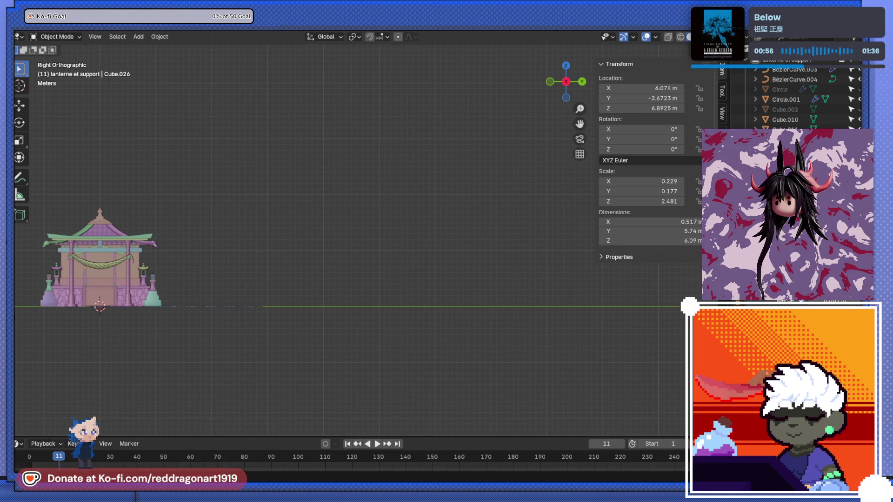
pyautogui.moveTo(393, 257)
pyautogui.mouseDown(button='middle')
pyautogui.moveTo(303, 320)
pyautogui.moveTo(362, 305)
pyautogui.mouseUp(button='middle')
pyautogui.hotkey('shift', 'a')
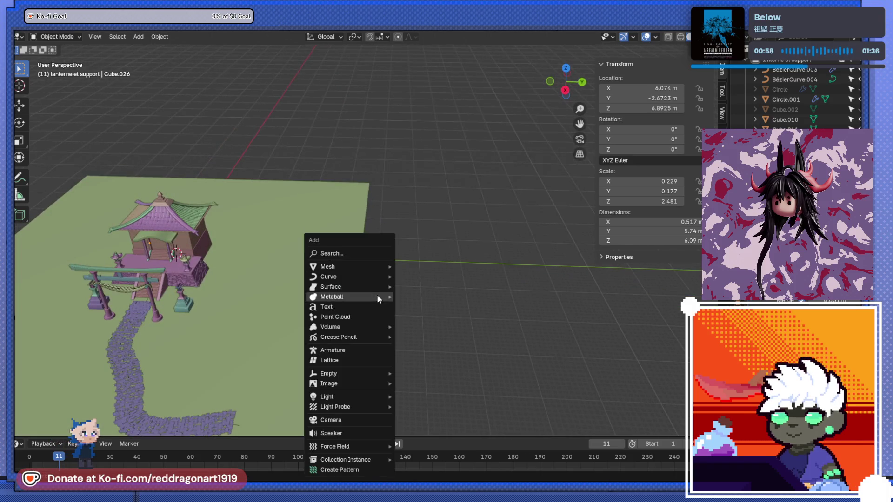
# Step: Add a cylinder and move it along Y to about 67.91 m, away from the shrine
pyautogui.moveTo(377, 265)
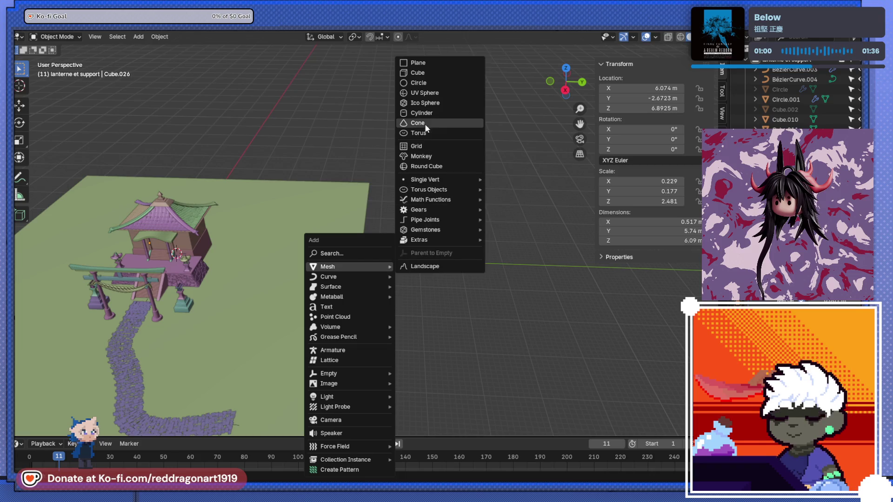
pyautogui.click(422, 113)
pyautogui.press('g')
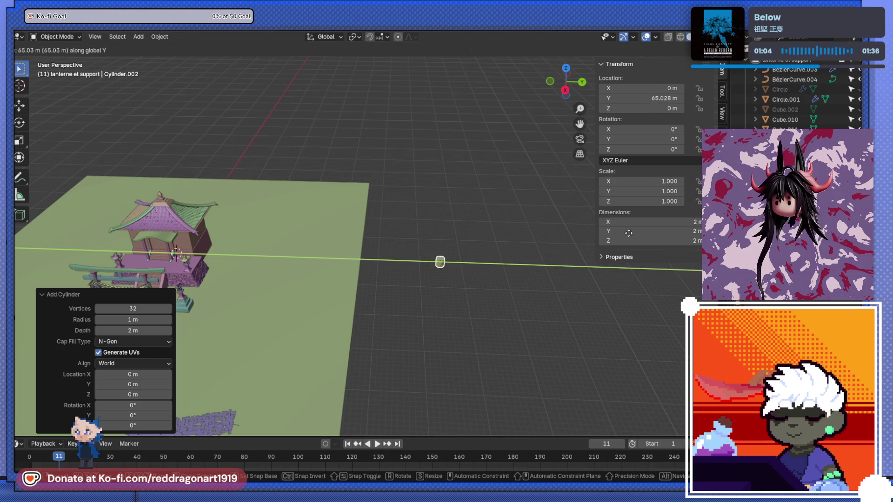
pyautogui.click(623, 263)
pyautogui.scroll(3, 605, 260)
pyautogui.moveTo(553, 258)
pyautogui.keyDown('shift'); pyautogui.mouseDown(button='middle')
pyautogui.moveTo(320, 148)
pyautogui.moveTo(335, 95)
pyautogui.moveTo(342, 243)
pyautogui.moveTo(309, 115)
pyautogui.moveTo(411, 263)
pyautogui.moveTo(325, 132)
pyautogui.moveTo(392, 208)
pyautogui.moveTo(369, 297)
pyautogui.moveTo(371, 279)
pyautogui.moveTo(322, 177)
pyautogui.moveTo(361, 169)
pyautogui.moveTo(352, 203)
pyautogui.moveTo(367, 170)
pyautogui.moveTo(395, 260)
pyautogui.mouseUp(button='middle'); pyautogui.keyUp('shift')
# Step: Scale the cylinder up to about 24.9 m across and enter Edit Mode
pyautogui.press('s')
pyautogui.click(574, 258)
pyautogui.moveTo(575, 258)
pyautogui.mouseDown(button='middle')
pyautogui.moveTo(401, 276)
pyautogui.moveTo(433, 259)
pyautogui.moveTo(414, 208)
pyautogui.moveTo(445, 229)
pyautogui.mouseUp(button='middle')
pyautogui.scroll(3, 434, 259)
pyautogui.press('Tab')
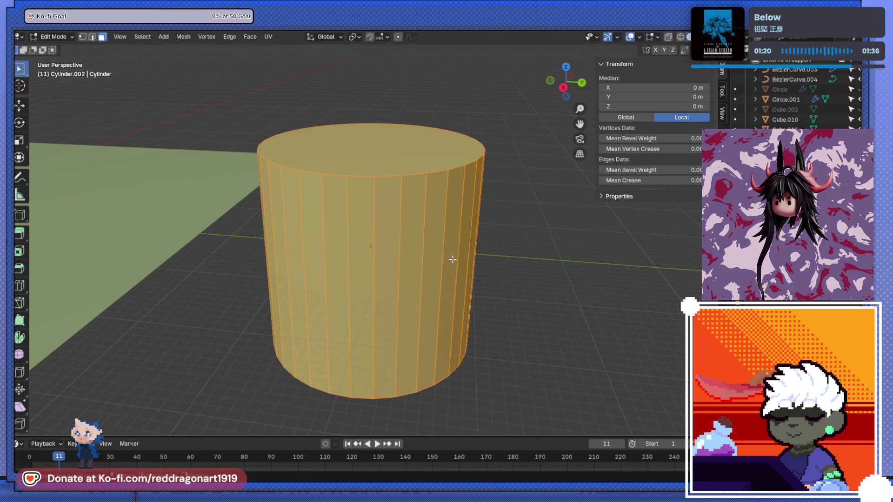
# Step: Add a centred edge loop around the cylinder's middle with a loop cut
pyautogui.click(409, 181)
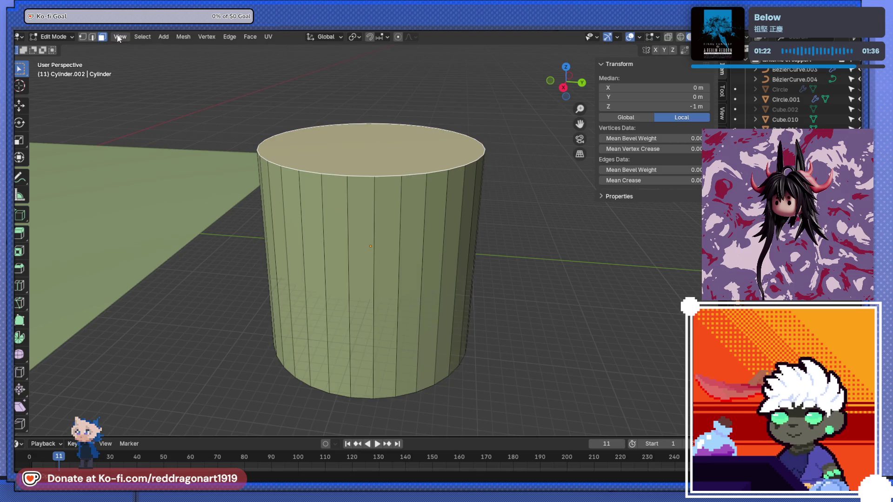
pyautogui.moveTo(352, 204); pyautogui.dragTo(339, 149, button='middle')
pyautogui.click(393, 355)
pyautogui.moveTo(392, 355)
pyautogui.mouseDown(button='middle')
pyautogui.moveTo(398, 269)
pyautogui.moveTo(433, 396)
pyautogui.mouseUp(button='middle')
pyautogui.keyDown('shift'); pyautogui.click(360, 186); pyautogui.keyUp('shift')
pyautogui.press('s')
pyautogui.rightClick(449, 255)
pyautogui.moveTo(449, 255); pyautogui.dragTo(379, 298, button='middle')
pyautogui.hotkey('ctrl', 'r')
pyautogui.click(379, 298)
pyautogui.rightClick(379, 298)
# Step: Select the cylinder's top and bottom faces in face mode
pyautogui.press('2')
pyautogui.click(381, 248)
pyautogui.click(102, 37)
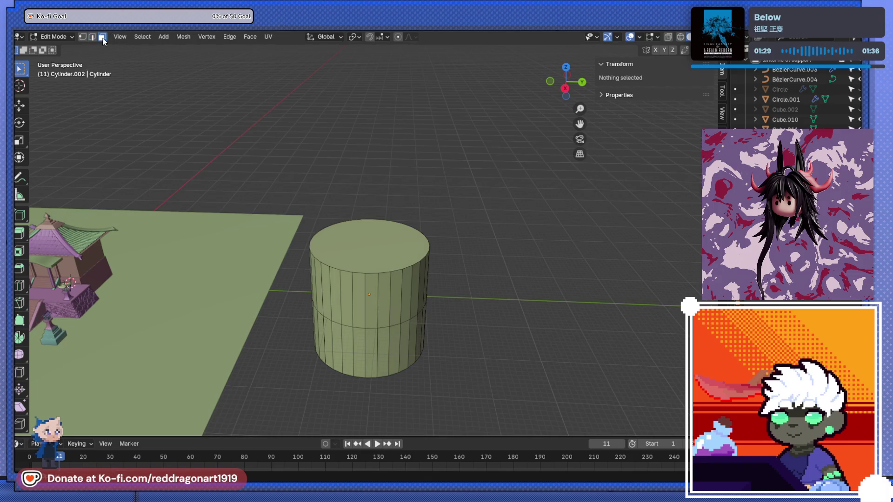
pyautogui.click(426, 239)
pyautogui.moveTo(419, 321)
pyautogui.mouseDown(button='middle')
pyautogui.moveTo(405, 428)
pyautogui.moveTo(445, 277)
pyautogui.mouseUp(button='middle')
pyautogui.keyDown('shift'); pyautogui.click(405, 429); pyautogui.keyUp('shift')
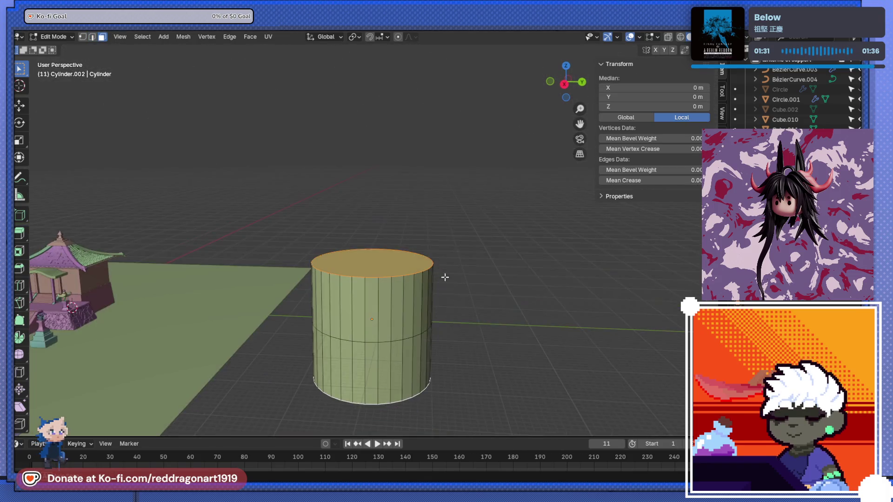
# Step: Shrink the end faces to 0.811 and stretch them 1.224 along Z
pyautogui.press('s')
pyautogui.click(447, 306)
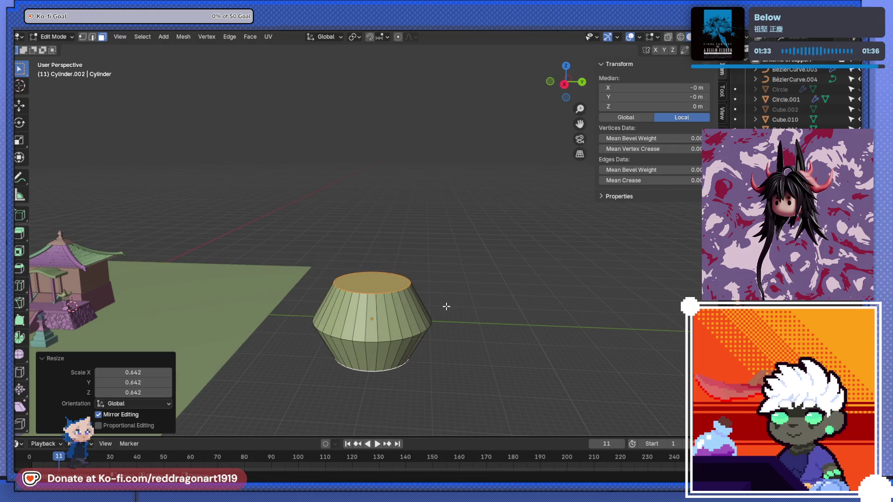
pyautogui.press('s')
pyautogui.press('z')
pyautogui.click(515, 313)
pyautogui.press('s')
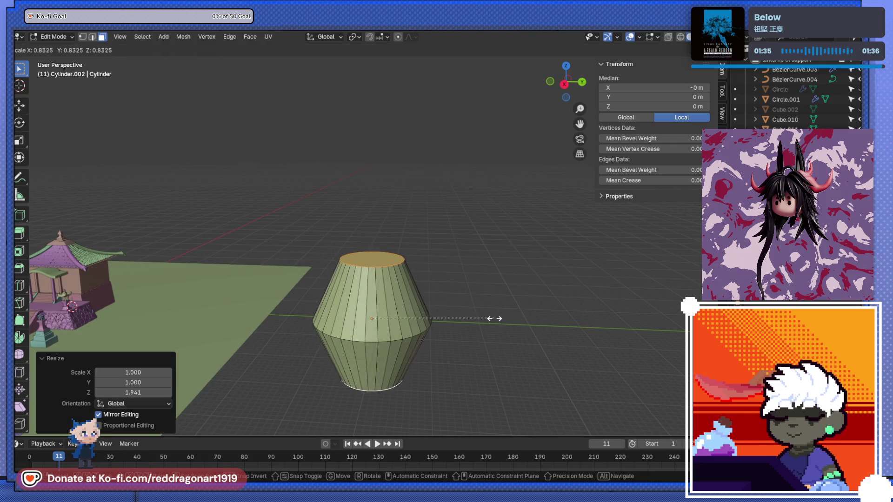
pyautogui.click(489, 319)
pyautogui.press('s')
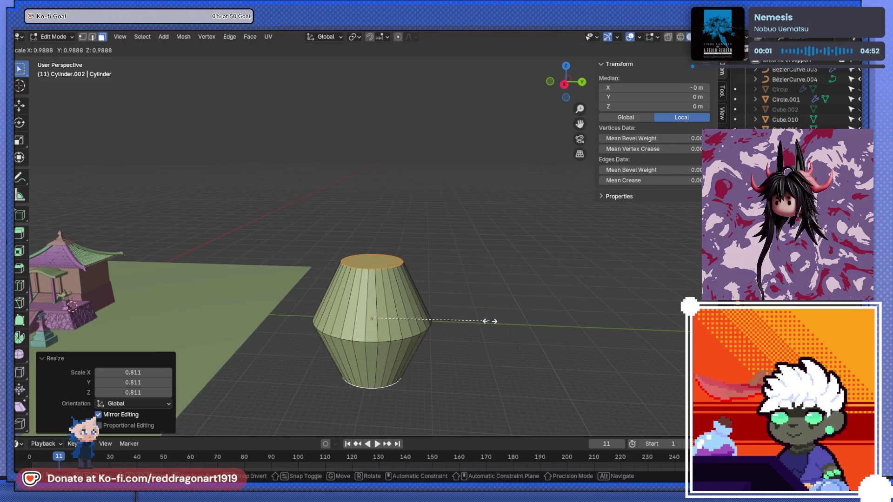
pyautogui.press('z')
pyautogui.click(503, 340)
# Step: Bevel the middle edge loop into 5 segments and stretch the band along Z
pyautogui.moveTo(503, 340)
pyautogui.mouseDown(button='middle')
pyautogui.moveTo(397, 308)
pyautogui.moveTo(321, 138)
pyautogui.mouseUp(button='middle')
pyautogui.click(92, 37)
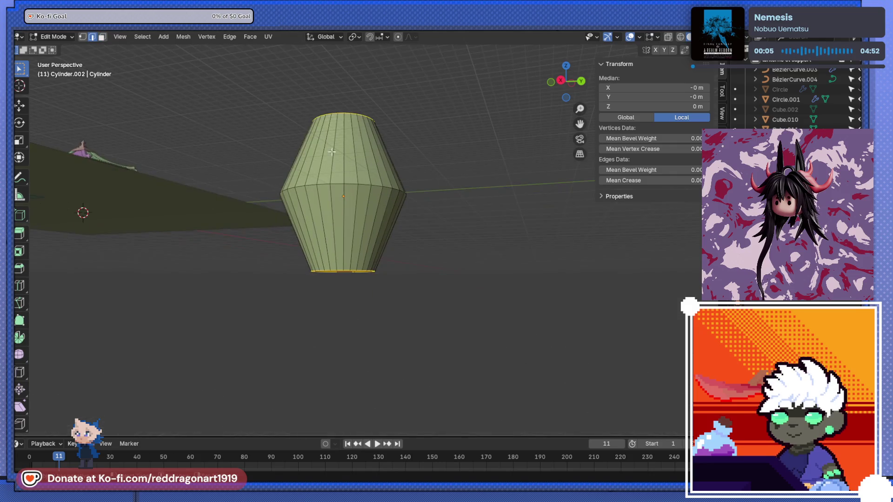
pyautogui.hotkey('alt', 'a')
pyautogui.keyDown('alt'); pyautogui.click(378, 191); pyautogui.keyUp('alt')
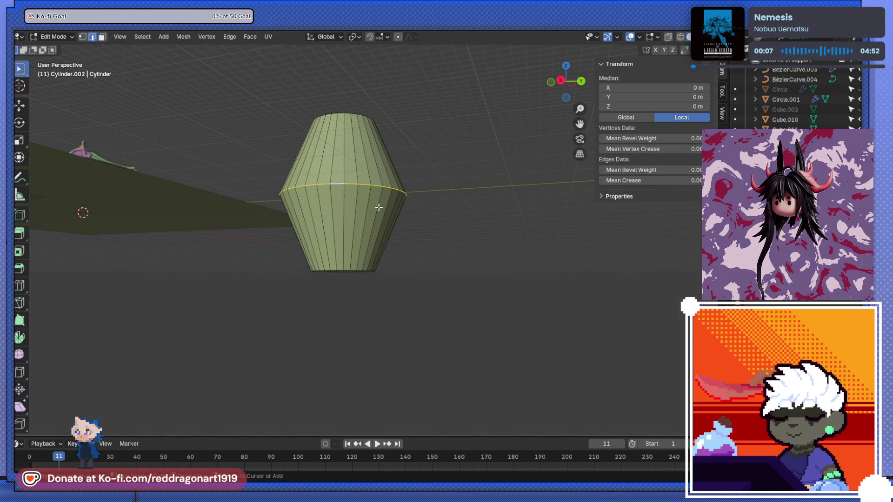
pyautogui.hotkey('ctrl', 'b')
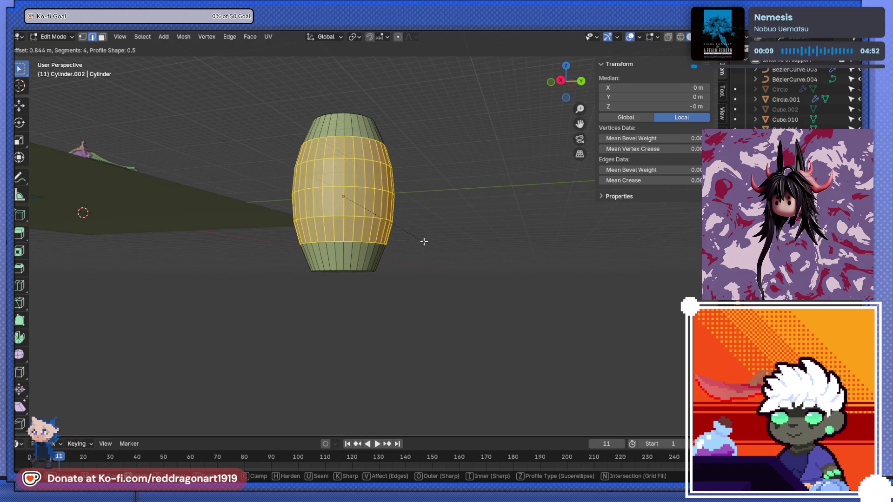
pyautogui.scroll(1, 430, 246)
pyautogui.click(431, 247)
pyautogui.moveTo(431, 247)
pyautogui.mouseDown(button='middle')
pyautogui.moveTo(403, 174)
pyautogui.moveTo(379, 183)
pyautogui.moveTo(468, 229)
pyautogui.mouseUp(button='middle')
pyautogui.press('s')
pyautogui.press('z')
pyautogui.click(516, 251)
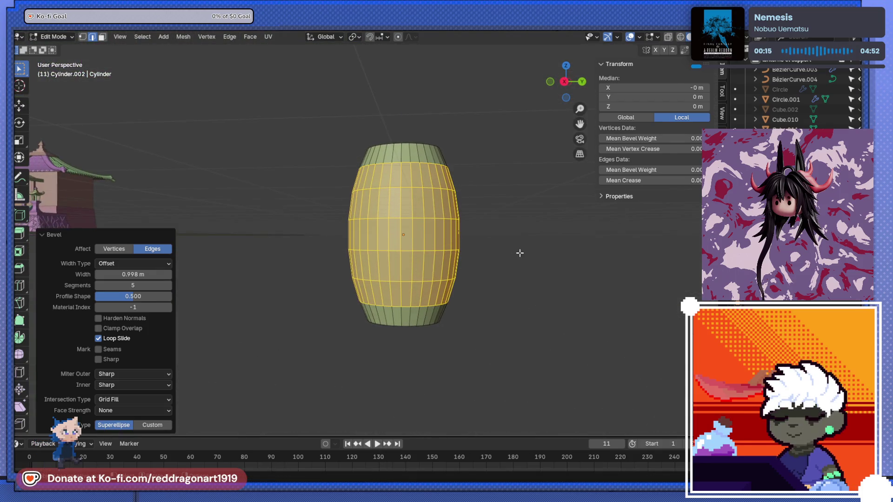
# Step: In Object Mode, squash the whole barrel to 0.746 along Z
pyautogui.press('Tab')
pyautogui.press('s')
pyautogui.press('z')
pyautogui.click(489, 254)
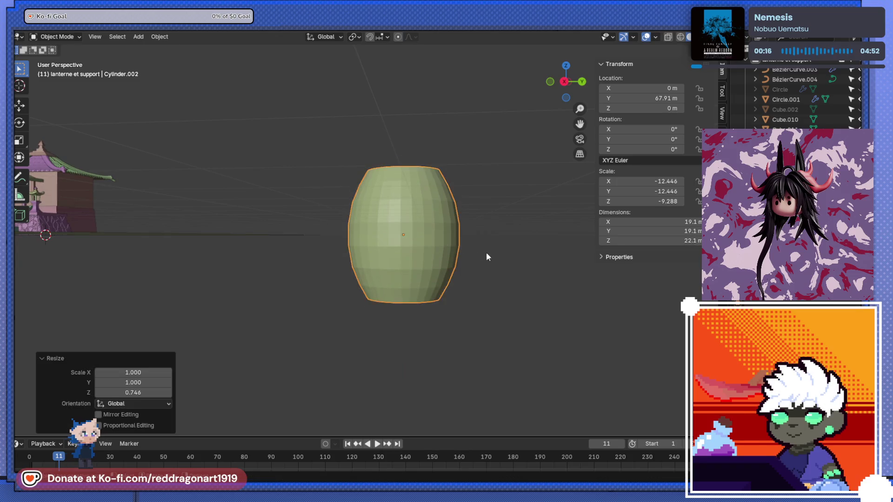
pyautogui.moveTo(489, 255); pyautogui.dragTo(419, 286, button='middle')
# Step: Extrude the barrel's top face 0.314 m along its normals to form a neck
pyautogui.press('Tab')
pyautogui.click(399, 214)
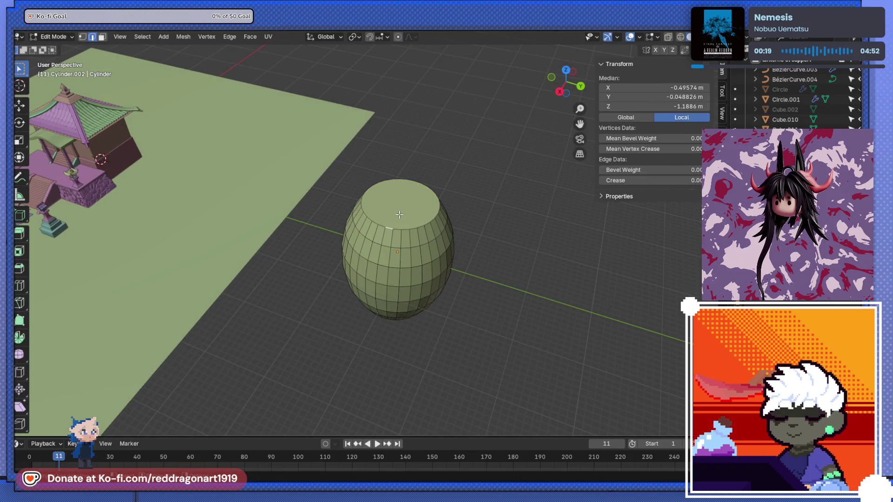
pyautogui.click(102, 37)
pyautogui.click(394, 206)
pyautogui.moveTo(395, 206)
pyautogui.mouseDown(button='middle')
pyautogui.moveTo(397, 135)
pyautogui.moveTo(395, 206)
pyautogui.moveTo(428, 228)
pyautogui.mouseUp(button='middle')
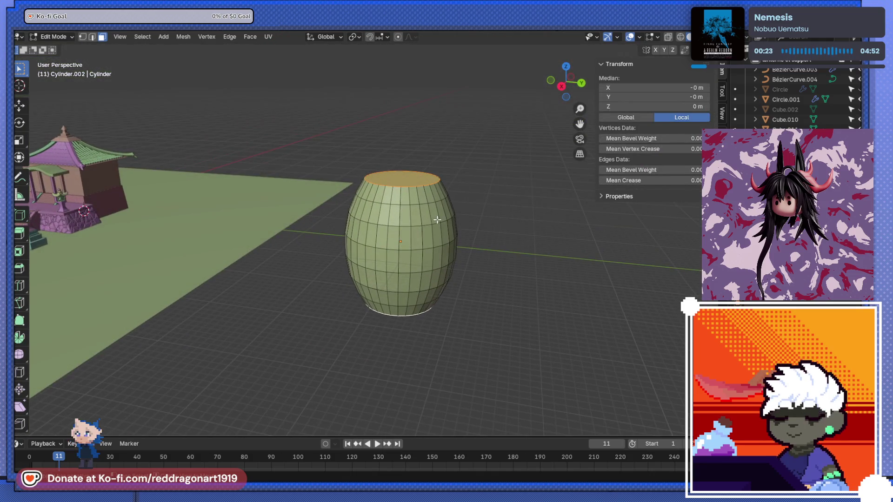
pyautogui.hotkey('alt', 'e')
pyautogui.click(443, 231)
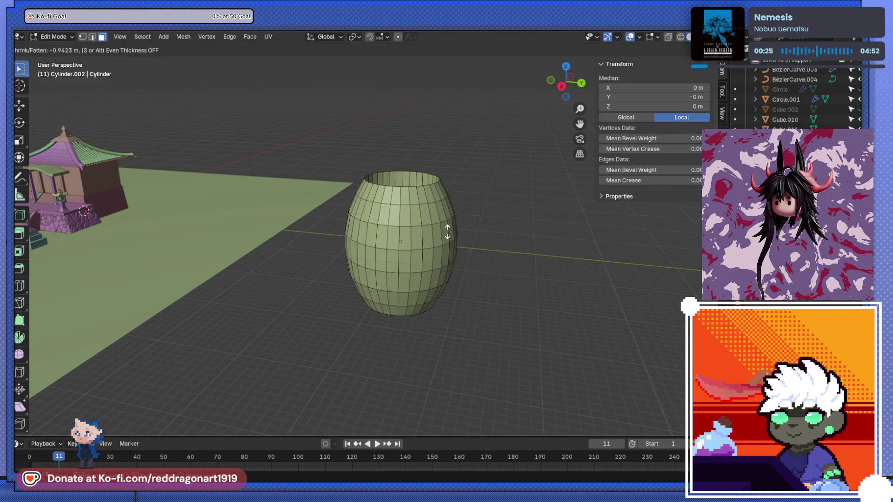
pyautogui.click(433, 228)
# Step: Select the edge loop at the neck's base and start bevelling it
pyautogui.moveTo(432, 228)
pyautogui.mouseDown(button='middle')
pyautogui.moveTo(412, 298)
pyautogui.moveTo(385, 201)
pyautogui.moveTo(391, 215)
pyautogui.moveTo(279, 154)
pyautogui.moveTo(148, 63)
pyautogui.mouseUp(button='middle')
pyautogui.scroll(3, 412, 298)
pyautogui.scroll(3, 384, 201)
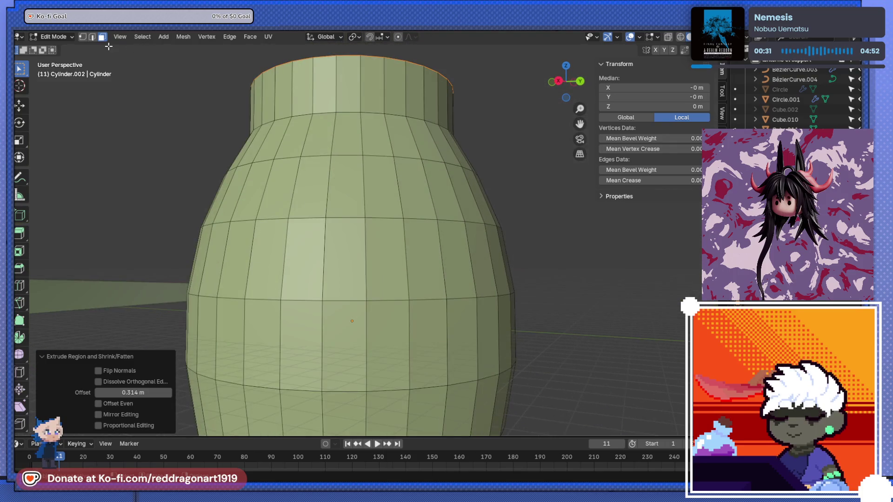
pyautogui.click(93, 37)
pyautogui.moveTo(302, 186); pyautogui.dragTo(351, 146, button='middle')
pyautogui.keyDown('alt'); pyautogui.click(351, 146); pyautogui.keyUp('alt')
pyautogui.hotkey('ctrl', 'b')
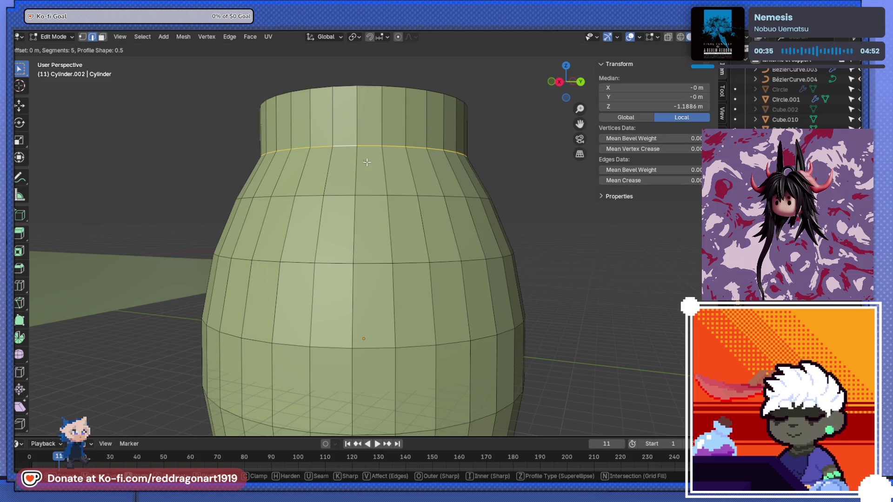
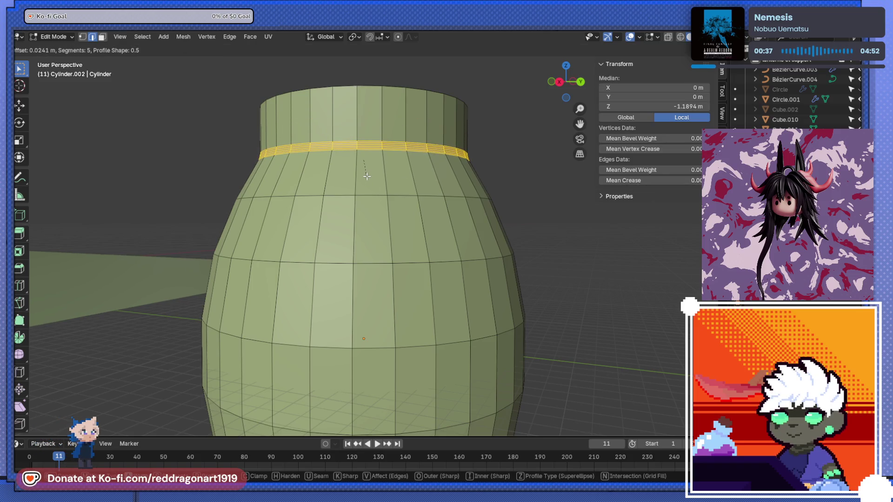
# Step: Undo the trial bevel on the neck band, leaving the neck loop unscaled
pyautogui.click(367, 176)
pyautogui.moveTo(367, 176); pyautogui.dragTo(383, 205, button='middle')
pyautogui.scroll(5, 383, 205)
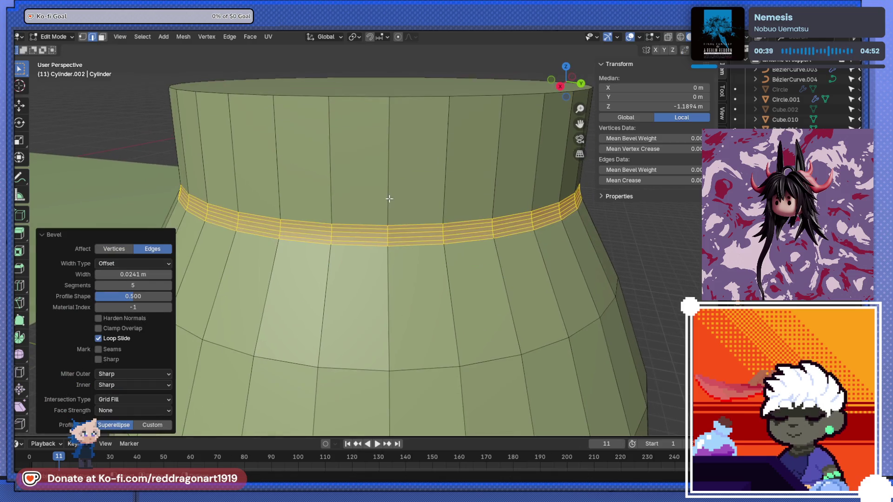
pyautogui.hotkey('ctrl', 'z')
pyautogui.scroll(-8, 391, 199)
pyautogui.press('s')
pyautogui.press('Escape')
pyautogui.scroll(5, 414, 204)
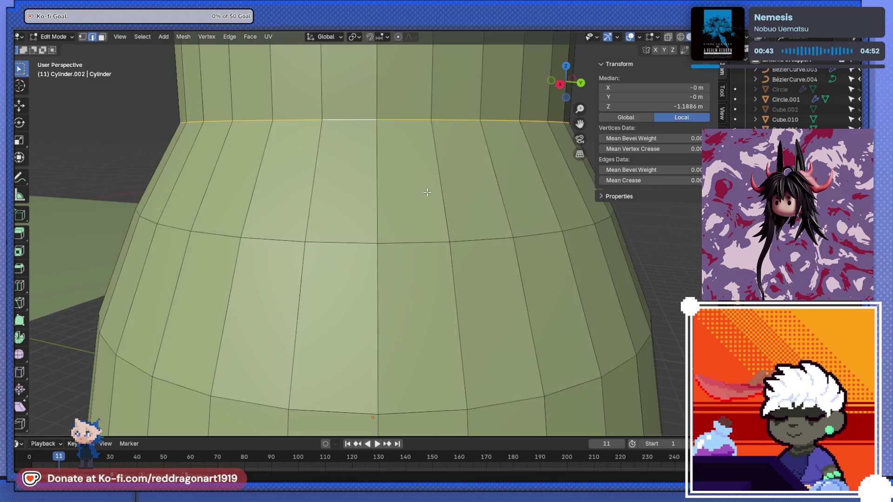
# Step: Cut a new edge loop and slide it up just below the neck's top rim
pyautogui.hotkey('ctrl', 'r')
pyautogui.moveTo(504, 200)
pyautogui.mouseDown()
pyautogui.moveTo(501, 242)
pyautogui.moveTo(517, 244)
pyautogui.mouseUp()
pyautogui.rightClick(660, 219)
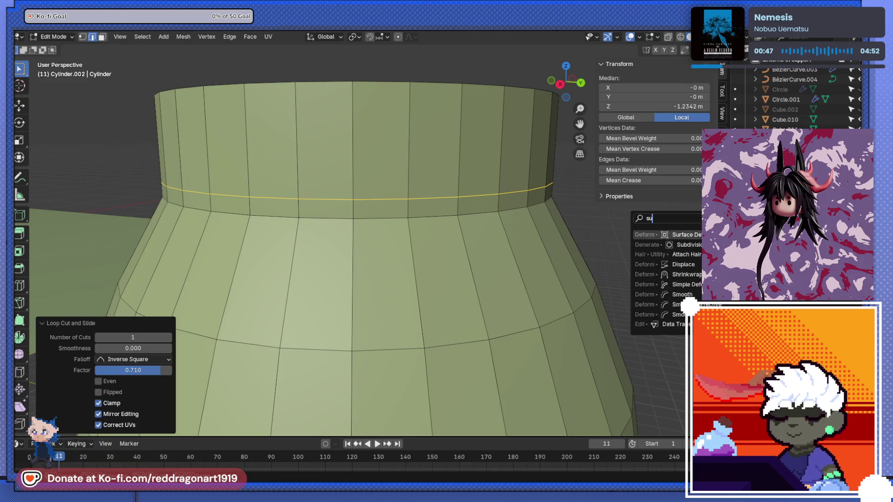
pyautogui.click(670, 240)
pyautogui.scroll(-5, 369, 215)
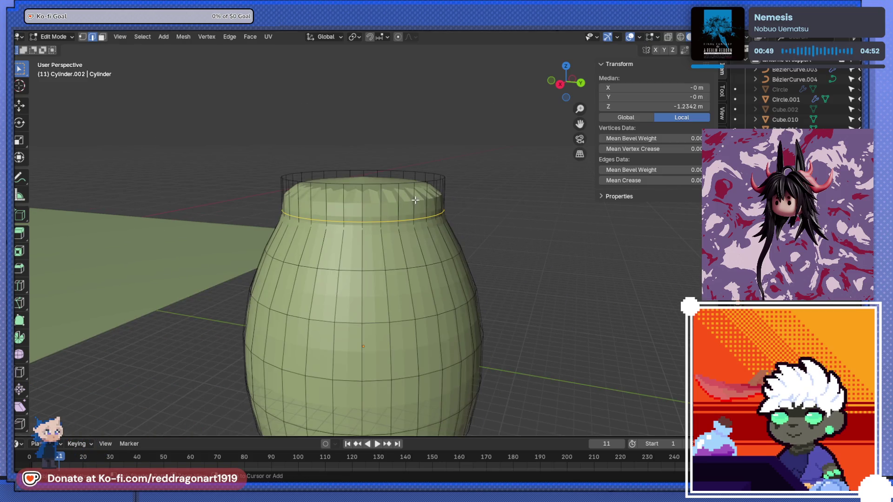
pyautogui.press('g')
pyautogui.press('g')
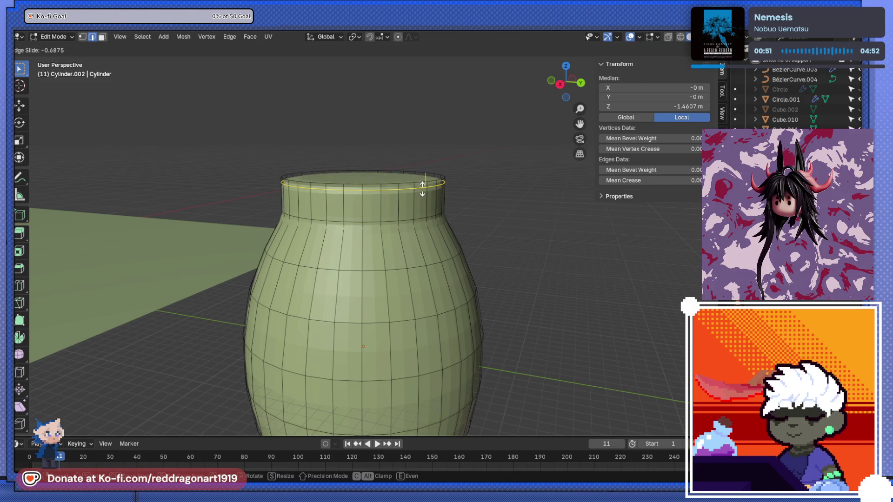
pyautogui.click(423, 188)
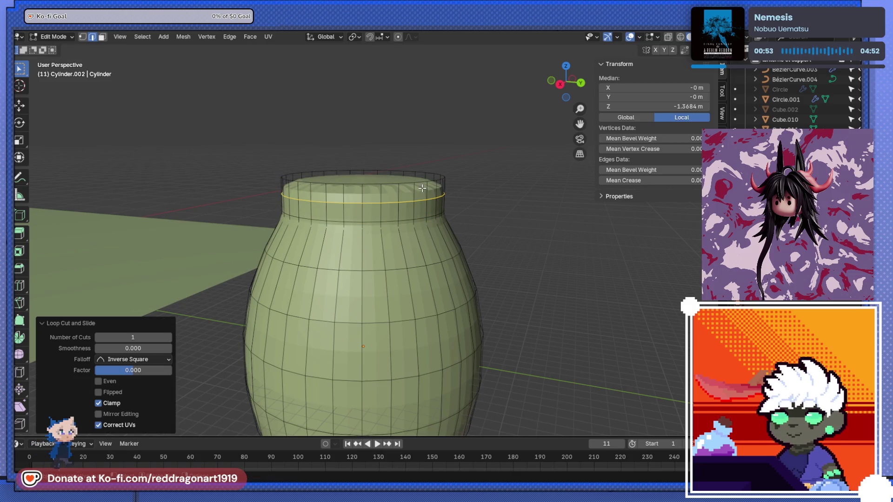
pyautogui.press('x')
pyautogui.click(426, 189)
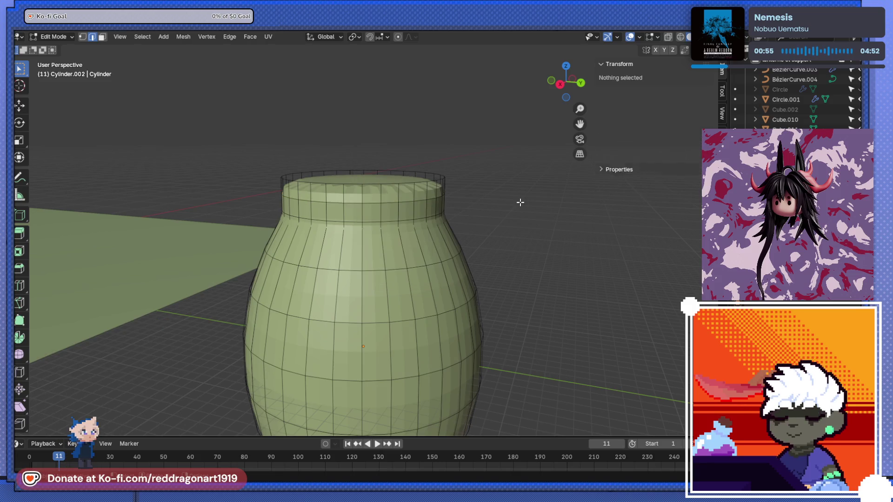
pyautogui.scroll(3, 393, 195)
pyautogui.scroll(2, 393, 195)
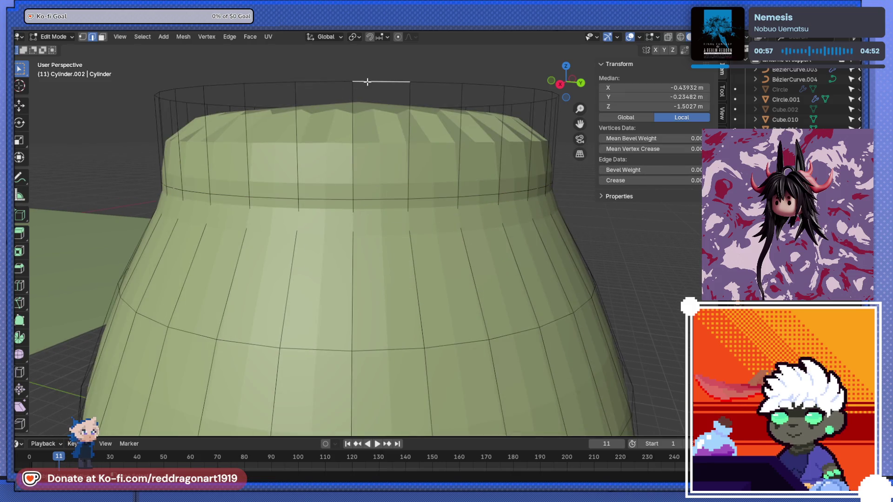
# Step: Give the top rim edge loop a rounded bevel
pyautogui.keyDown('alt'); pyautogui.click(371, 84); pyautogui.keyUp('alt')
pyautogui.moveTo(371, 87); pyautogui.dragTo(371, 110, button='middle')
pyautogui.hotkey('ctrl', 'b')
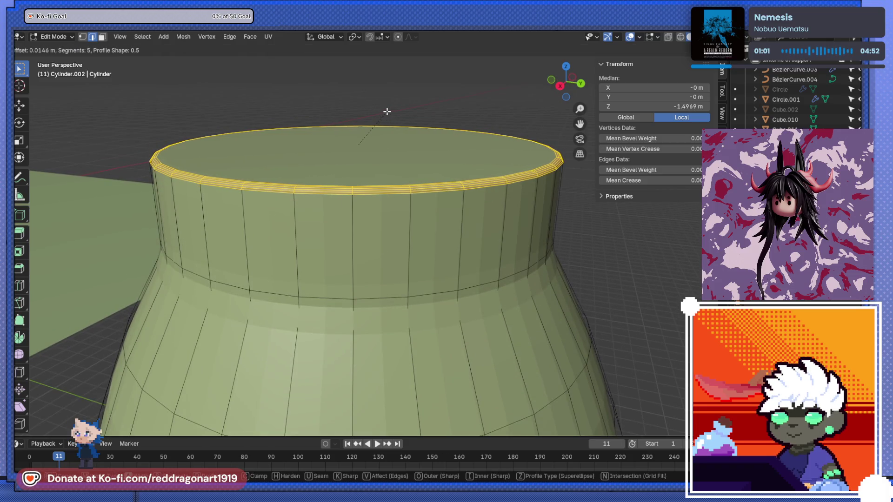
pyautogui.click(387, 112)
pyautogui.scroll(-3, 374, 149)
# Step: Bevel the top and bottom rim loops with 5 segments at 0.0271 m width
pyautogui.moveTo(375, 149)
pyautogui.mouseDown(button='middle')
pyautogui.moveTo(365, 110)
pyautogui.moveTo(385, 254)
pyautogui.moveTo(373, 211)
pyautogui.mouseUp(button='middle')
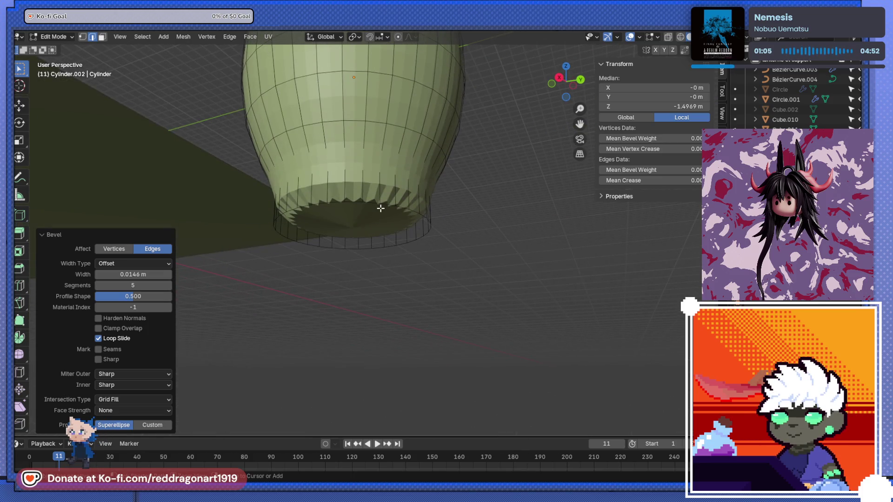
pyautogui.scroll(-3, 377, 165)
pyautogui.moveTo(377, 165); pyautogui.dragTo(363, 245, button='middle')
pyautogui.scroll(4, 365, 246)
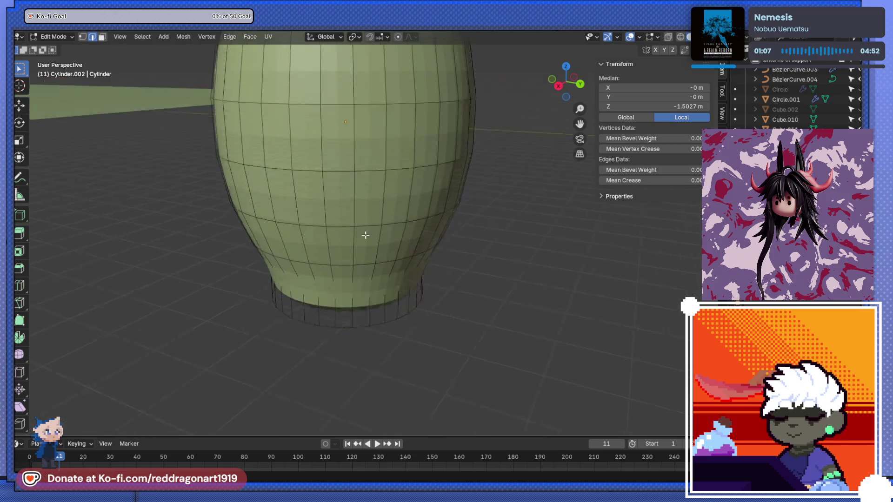
pyautogui.scroll(2, 402, 293)
pyautogui.scroll(-3, 380, 329)
pyautogui.moveTo(379, 330)
pyautogui.mouseDown(button='middle')
pyautogui.moveTo(375, 375)
pyautogui.moveTo(378, 258)
pyautogui.mouseUp(button='middle')
pyautogui.hotkey('ctrl', 'b')
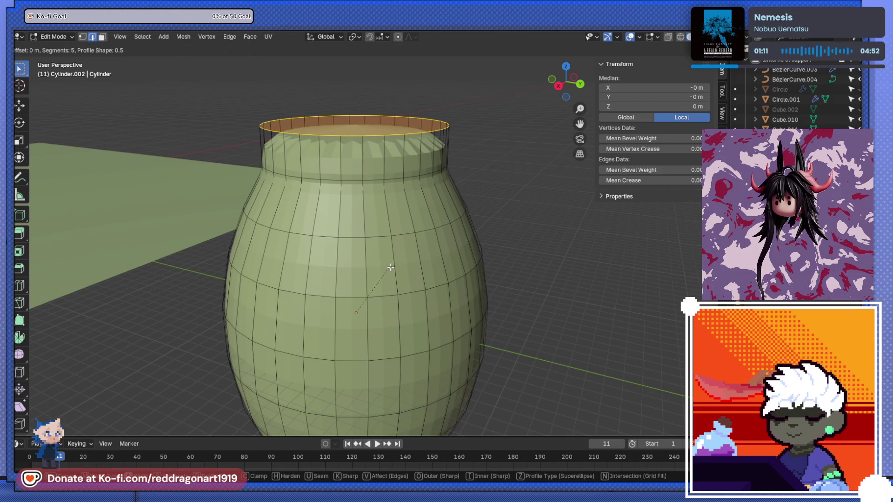
pyautogui.click(352, 194)
pyautogui.scroll(-3, 352, 194)
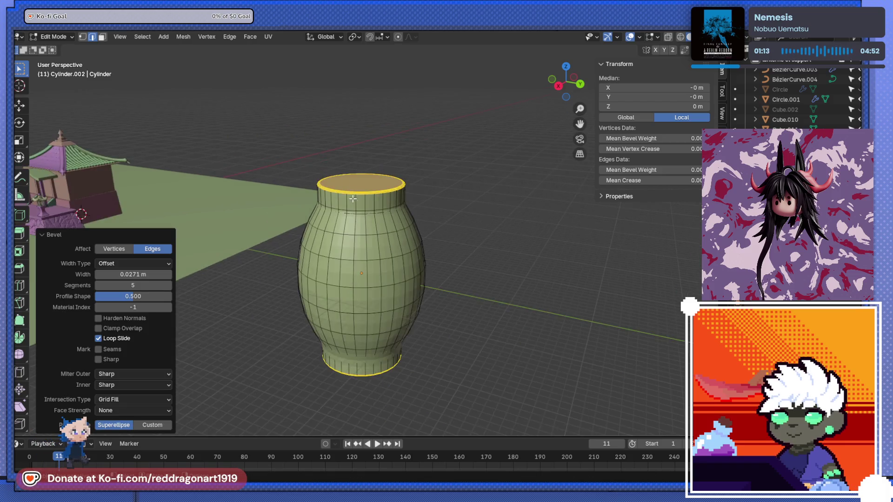
pyautogui.moveTo(352, 194); pyautogui.dragTo(375, 228, button='middle')
pyautogui.scroll(3, 383, 236)
pyautogui.press('Tab')
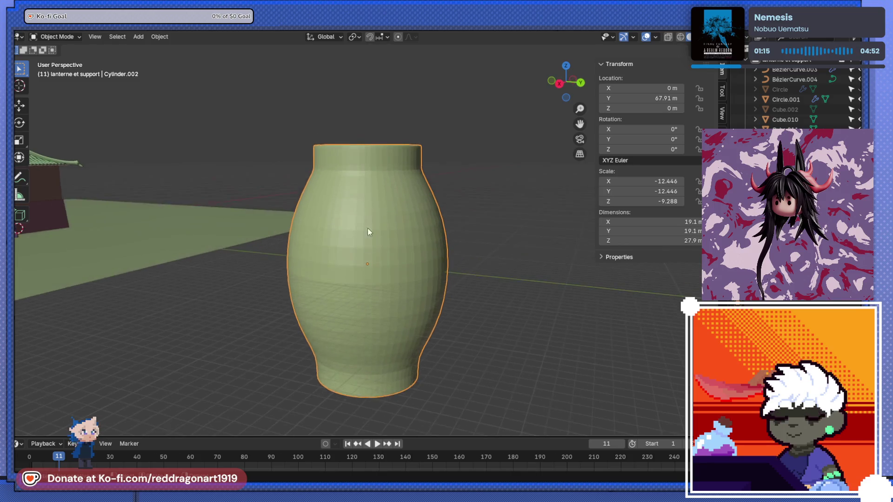
# Step: Cut a new edge loop around the vase neck
pyautogui.scroll(6, 375, 255)
pyautogui.moveTo(377, 250); pyautogui.dragTo(372, 249, button='middle')
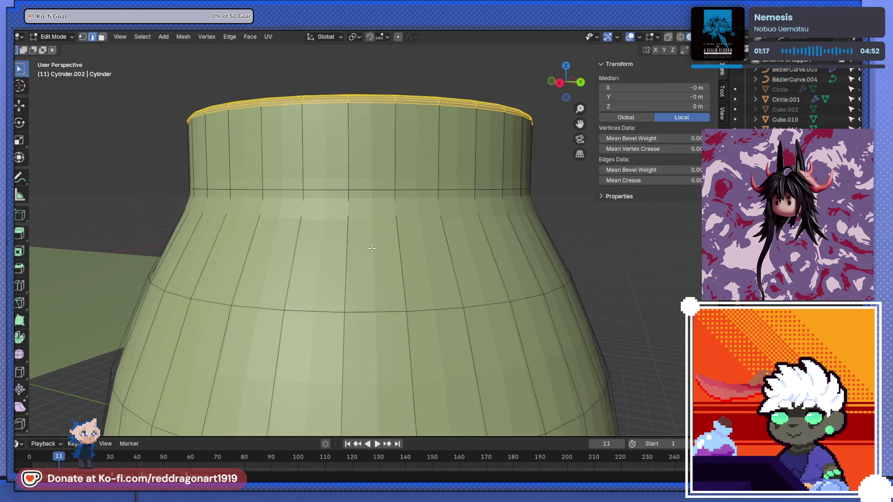
pyautogui.click(349, 193)
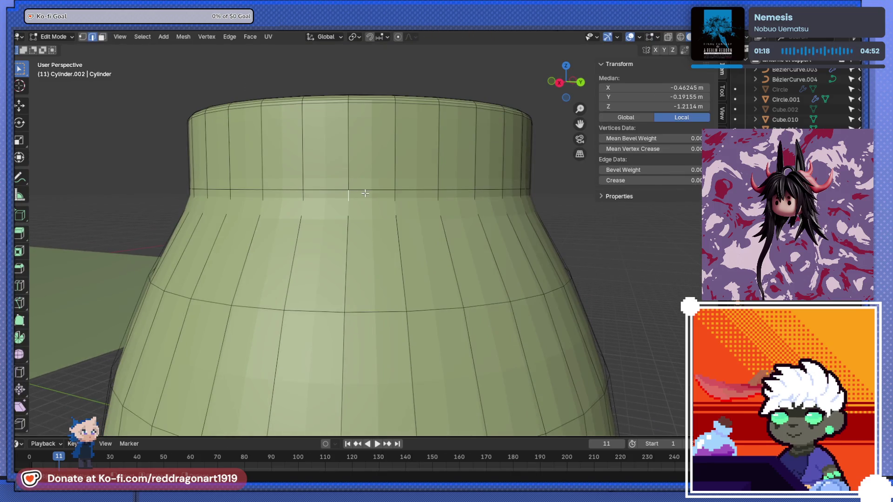
pyautogui.hotkey('ctrl', 'r')
pyautogui.click(425, 228)
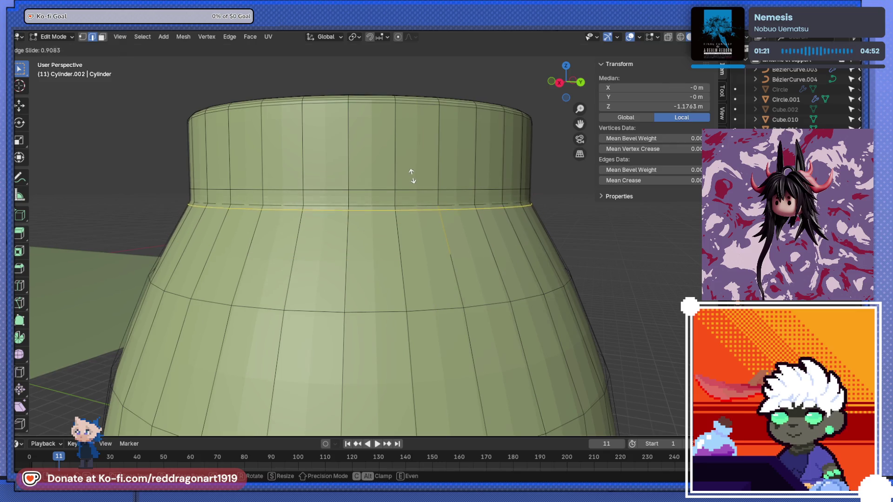
pyautogui.click(409, 194)
# Step: Select the new neck loop and lower it about 0.17 m along Z
pyautogui.click(407, 190)
pyautogui.scroll(-5, 407, 189)
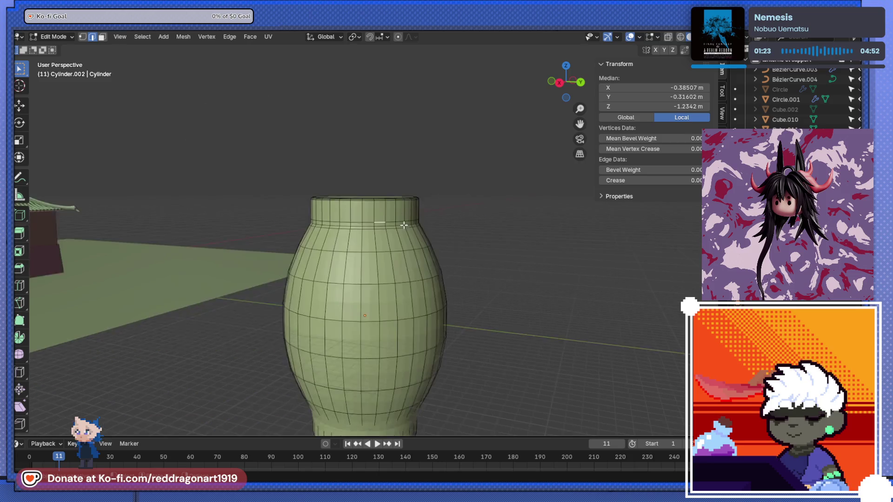
pyautogui.scroll(5, 370, 165)
pyautogui.scroll(-1, 370, 166)
pyautogui.hotkey('alt', 'a')
pyautogui.keyDown('alt'); pyautogui.click(362, 204); pyautogui.keyUp('alt')
pyautogui.press('g')
pyautogui.press('z')
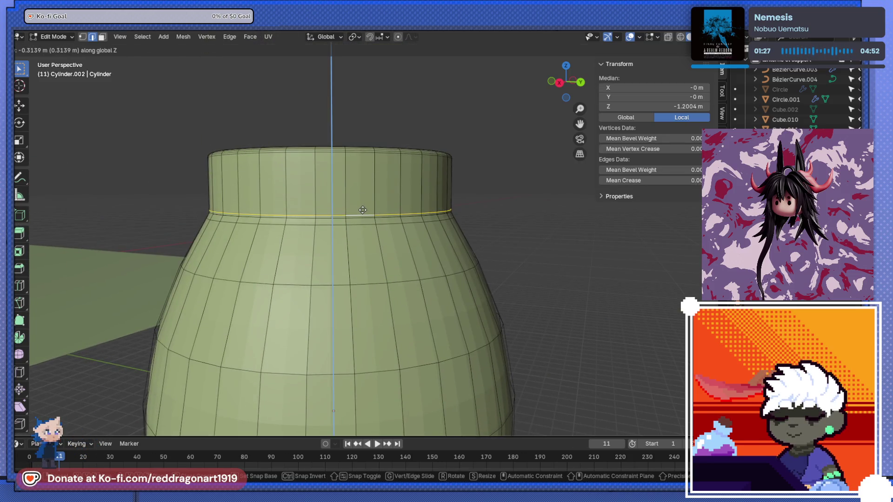
pyautogui.click(361, 213)
pyautogui.scroll(4, 360, 229)
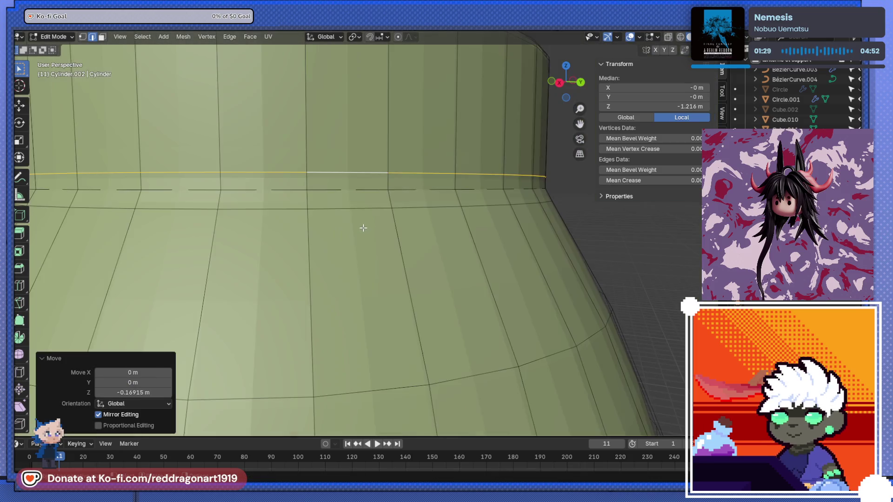
pyautogui.scroll(-6, 362, 229)
# Step: Bevel the neck-base loop with 5 segments at 0.00801 m width
pyautogui.press('Tab')
pyautogui.scroll(5, 348, 254)
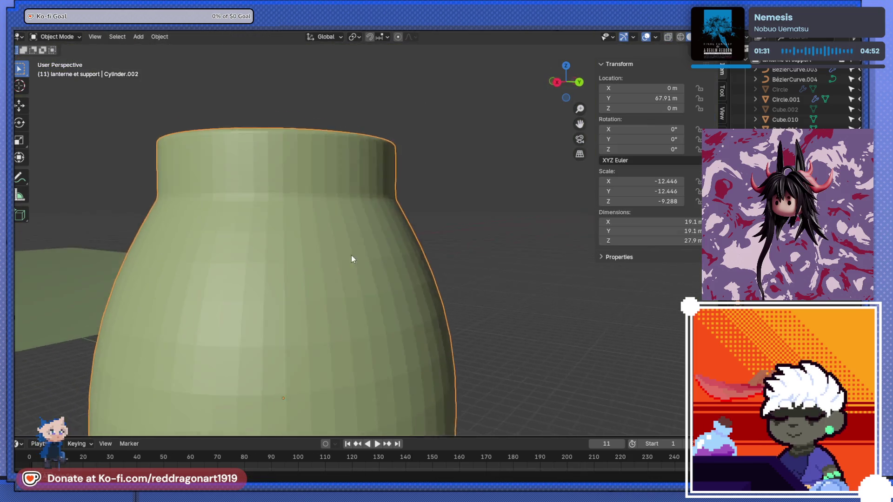
pyautogui.press('Tab')
pyautogui.keyDown('alt'); pyautogui.click(318, 228); pyautogui.keyUp('alt')
pyautogui.hotkey('ctrl', 'b')
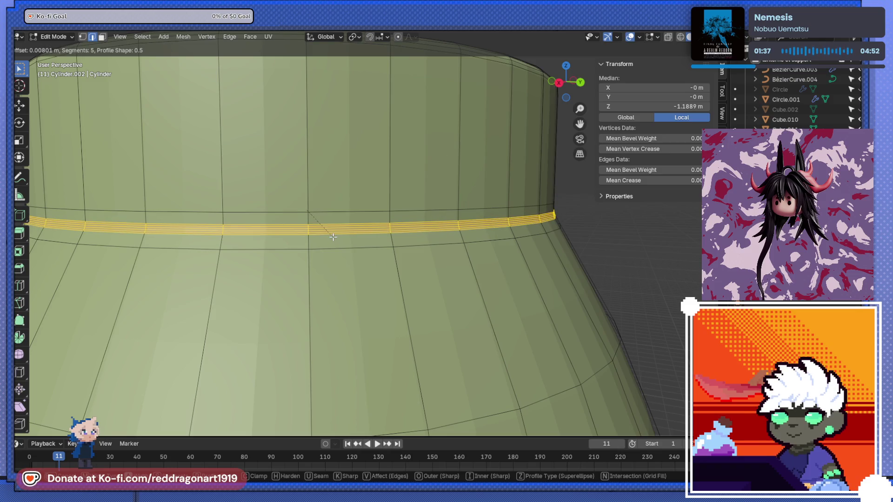
pyautogui.click(333, 238)
pyautogui.scroll(-5, 421, 286)
# Step: Return to Object Mode and switch to the right-side view with Numpad 3
pyautogui.press('Tab')
pyautogui.scroll(-3, 417, 283)
pyautogui.moveTo(387, 283)
pyautogui.keyDown('shift'); pyautogui.mouseDown(button='middle')
pyautogui.moveTo(362, 132)
pyautogui.moveTo(384, 261)
pyautogui.moveTo(405, 271)
pyautogui.mouseUp(button='middle'); pyautogui.keyUp('shift')
pyautogui.press('KP_3')
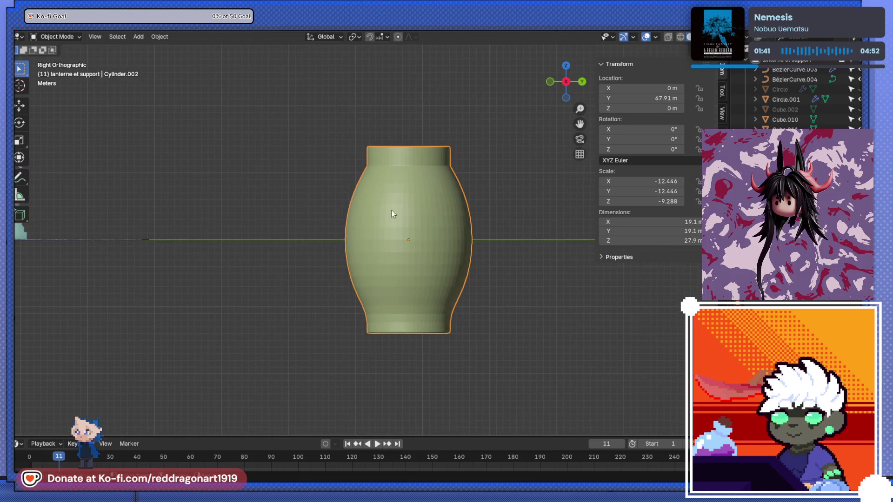
# Step: Box-select the neck faces in X-ray and separate them into Cylinder.006
pyautogui.scroll(4, 408, 154)
pyautogui.press('Tab')
pyautogui.keyDown('alt'); pyautogui.click(400, 208); pyautogui.keyUp('alt')
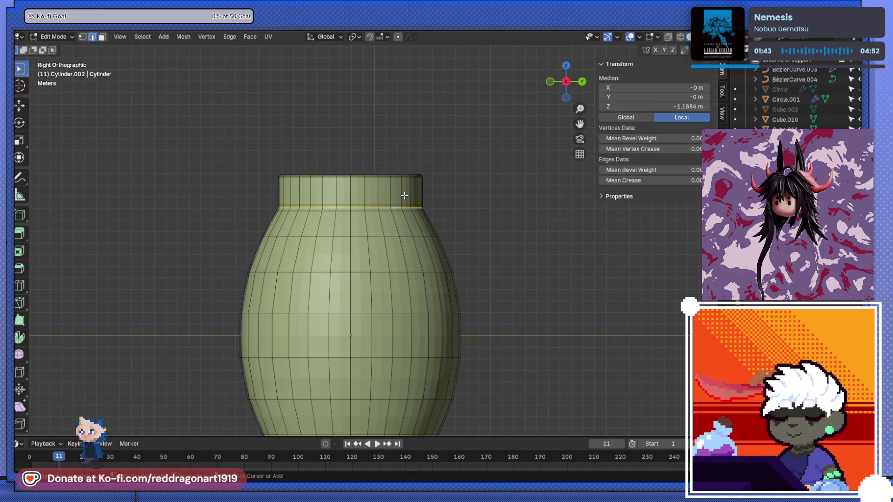
pyautogui.hotkey('alt', 'a')
pyautogui.scroll(5, 404, 195)
pyautogui.hotkey('alt', 'z')
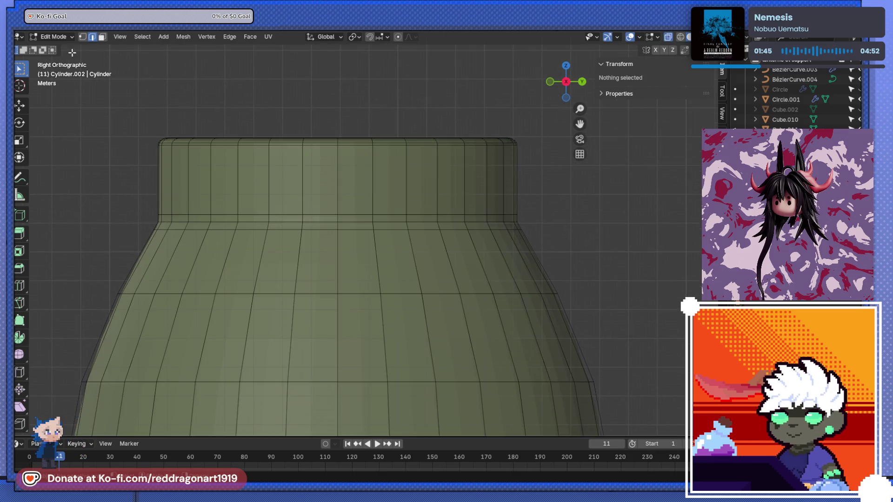
pyautogui.click(101, 38)
pyautogui.moveTo(97, 113); pyautogui.dragTo(548, 219)
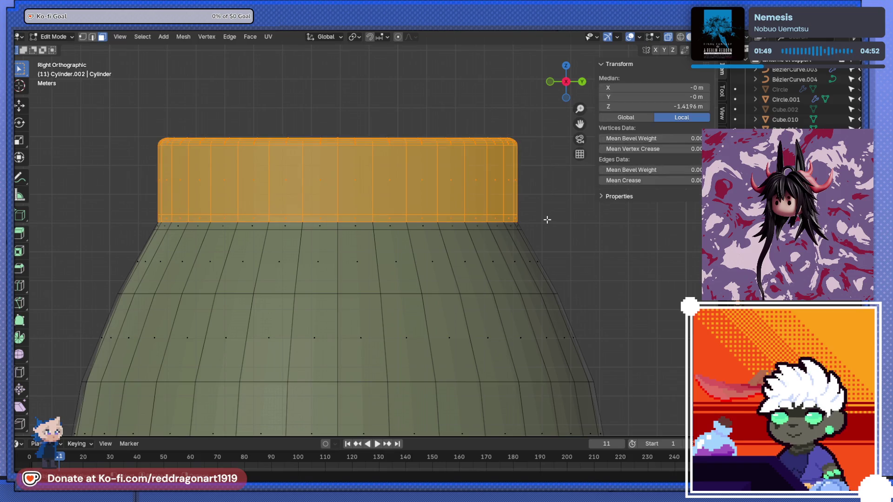
pyautogui.press('p')
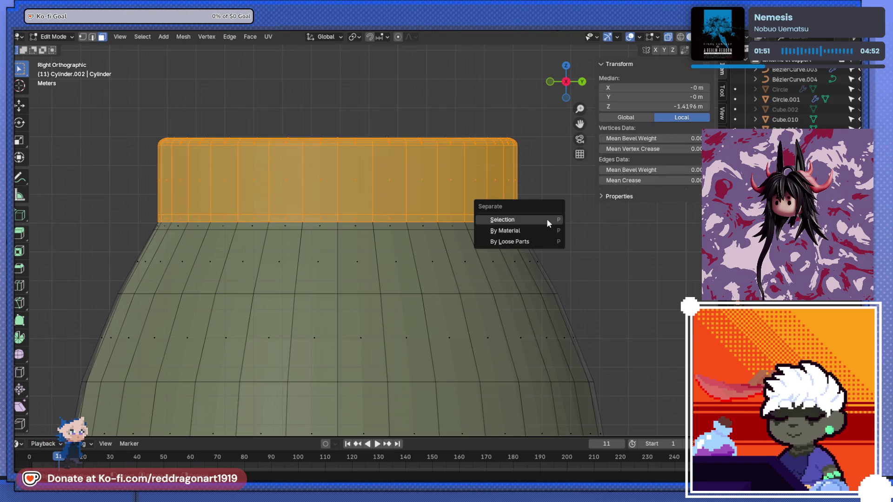
pyautogui.click(546, 219)
# Step: Delete the faces of the vase's bottom band, then select the separated neck object
pyautogui.scroll(-6, 535, 221)
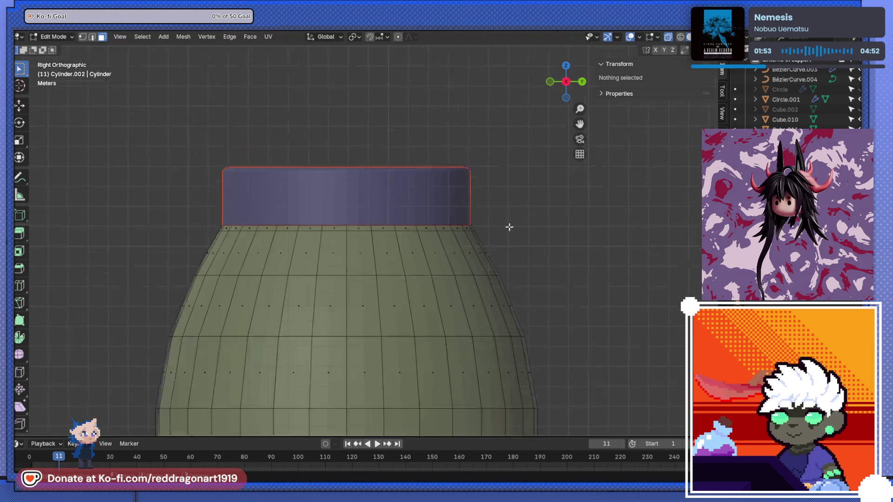
pyautogui.scroll(3, 386, 276)
pyautogui.moveTo(239, 295); pyautogui.dragTo(518, 368)
pyautogui.press('x')
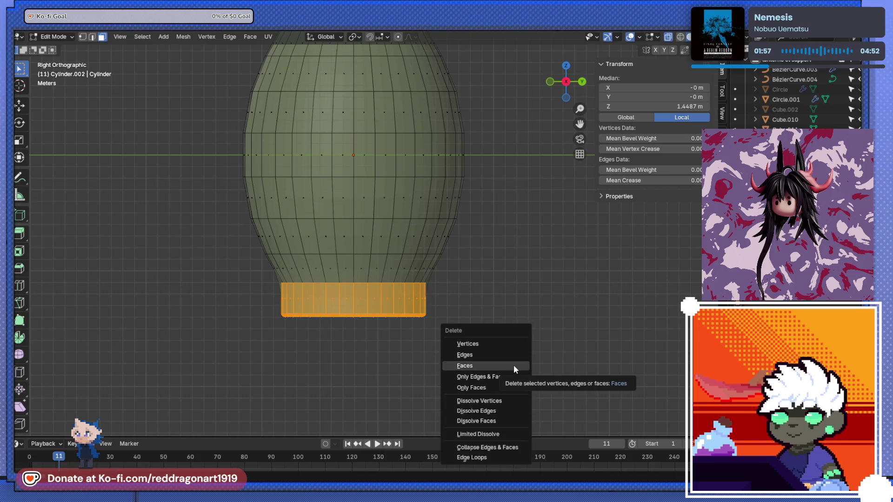
pyautogui.click(513, 366)
pyautogui.keyDown('shift'); pyautogui.moveTo(406, 277); pyautogui.dragTo(378, 357, button='middle'); pyautogui.keyUp('shift')
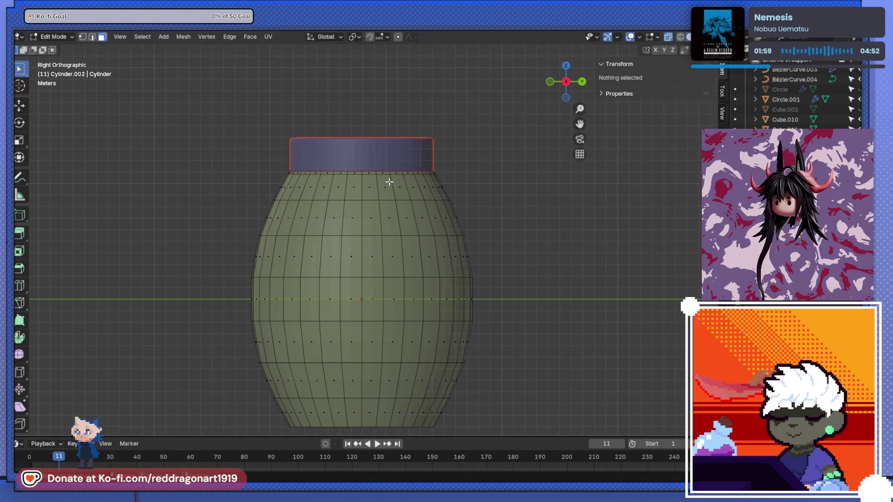
pyautogui.press('Tab')
pyautogui.click(393, 167)
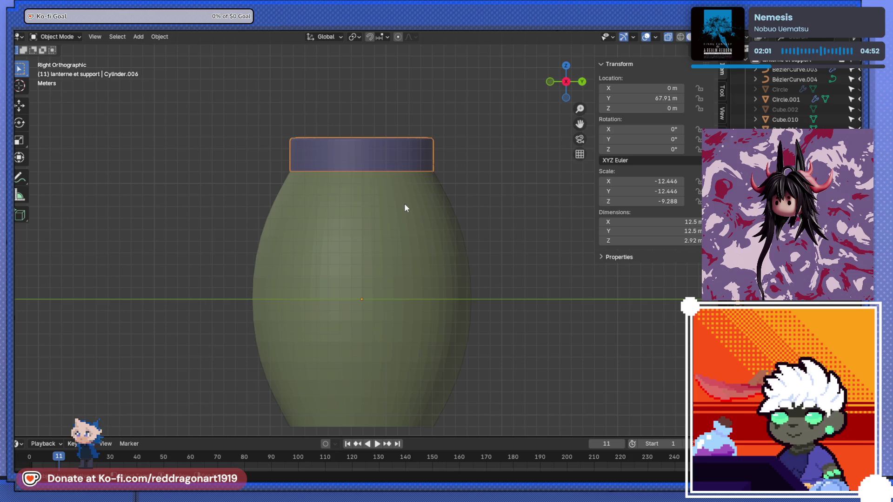
# Step: Set the purple cap's origin to its geometry and scale it to 0.76
pyautogui.scroll(-1, 404, 208)
pyautogui.moveTo(401, 202)
pyautogui.keyDown('alt'); pyautogui.mouseDown(button='middle')
pyautogui.moveTo(381, 280)
pyautogui.moveTo(377, 210)
pyautogui.mouseUp(button='middle'); pyautogui.keyUp('alt')
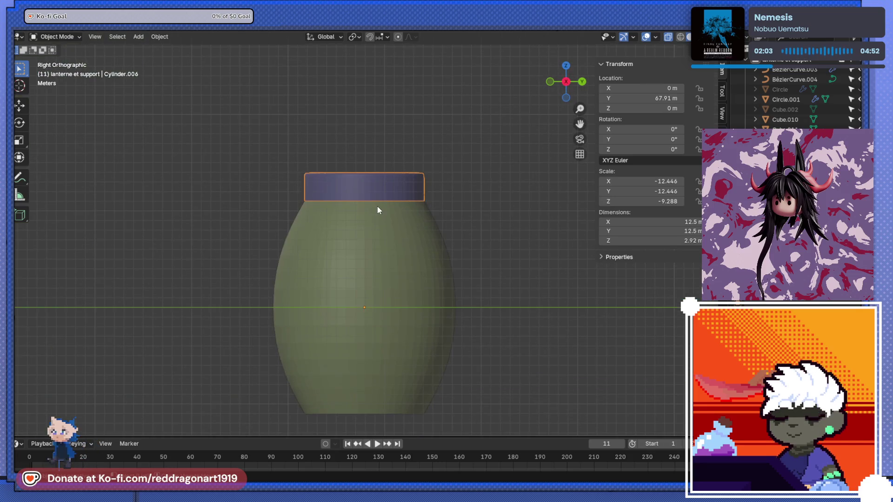
pyautogui.press('s')
pyautogui.press('Escape')
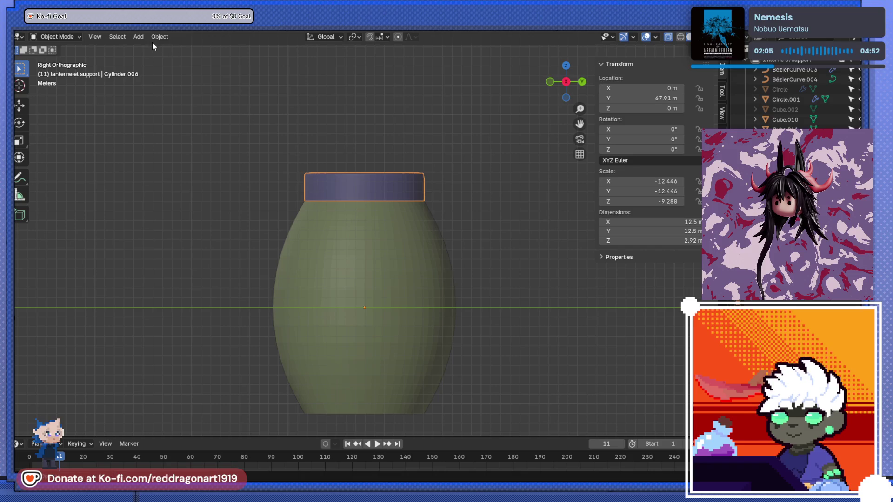
pyautogui.click(160, 37)
pyautogui.moveTo(223, 59)
pyautogui.click(302, 68)
pyautogui.press('s')
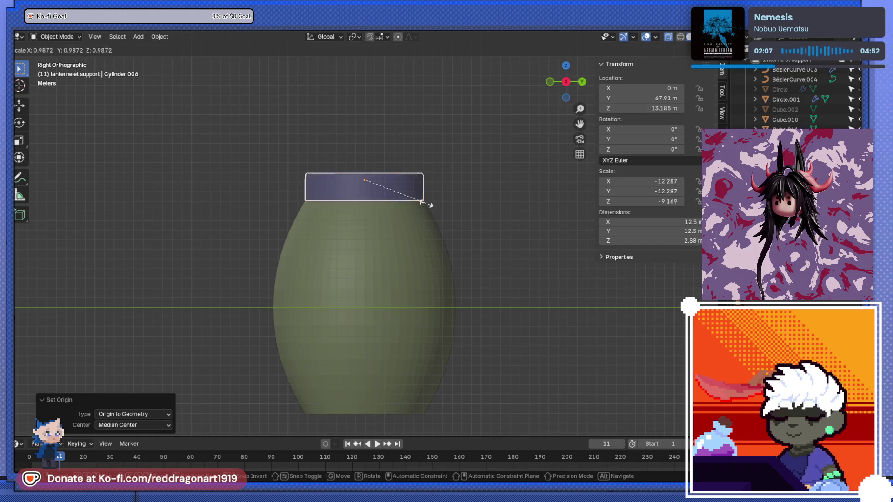
pyautogui.click(408, 199)
# Step: Select the green lantern body and enter Edit Mode on it
pyautogui.moveTo(409, 200); pyautogui.dragTo(372, 254, button='middle')
pyautogui.scroll(2, 373, 255)
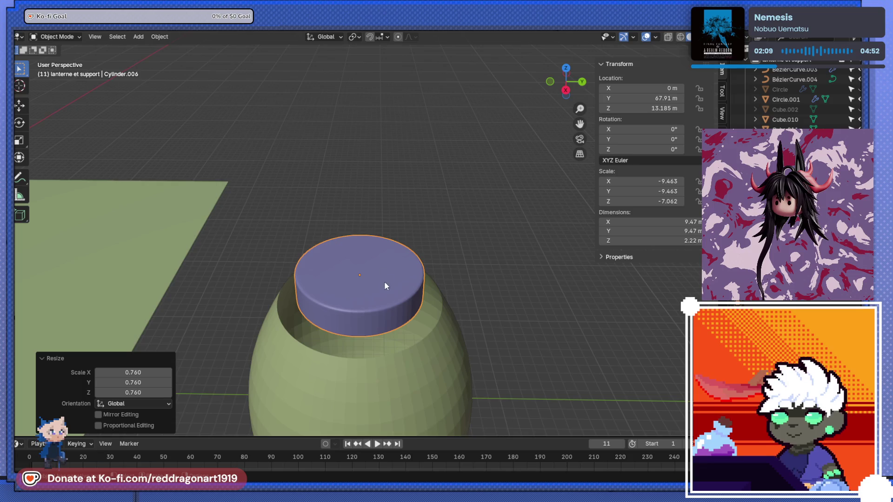
pyautogui.moveTo(385, 289); pyautogui.dragTo(382, 247, button='middle')
pyautogui.scroll(2, 383, 244)
pyautogui.scroll(2, 401, 245)
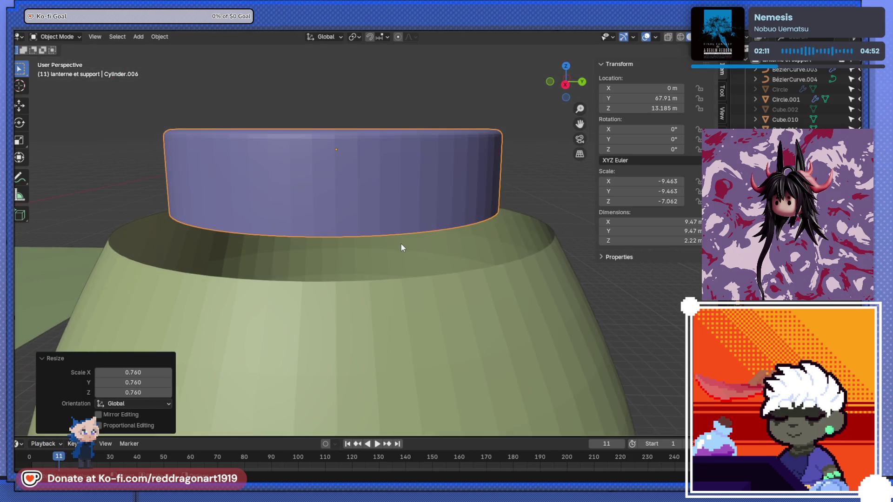
pyautogui.click(401, 243)
pyautogui.press('Tab')
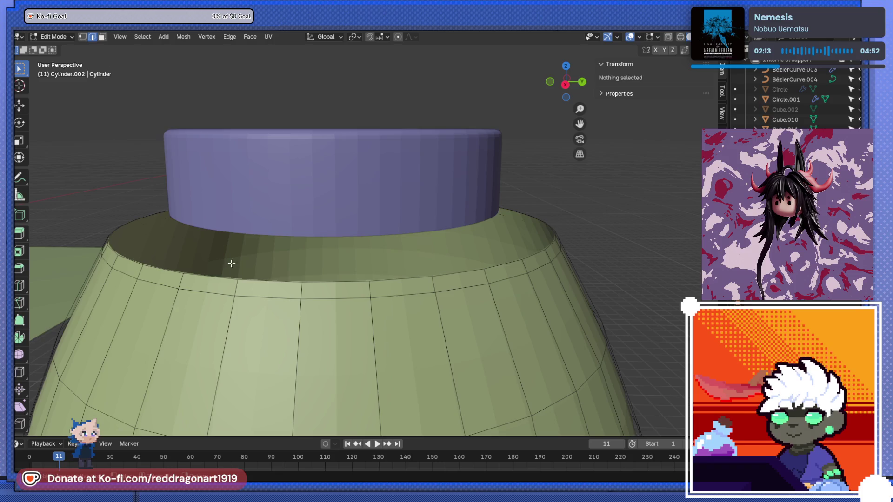
# Step: Select the body's top rim edge loop and try a Face > Grid Fill on it
pyautogui.keyDown('alt'); pyautogui.click(253, 282); pyautogui.keyUp('alt')
pyautogui.keyDown('alt'); pyautogui.keyDown('shift'); pyautogui.click(254, 281); pyautogui.keyUp('shift'); pyautogui.keyUp('alt')
pyautogui.keyDown('alt'); pyautogui.click(253, 282); pyautogui.keyUp('alt')
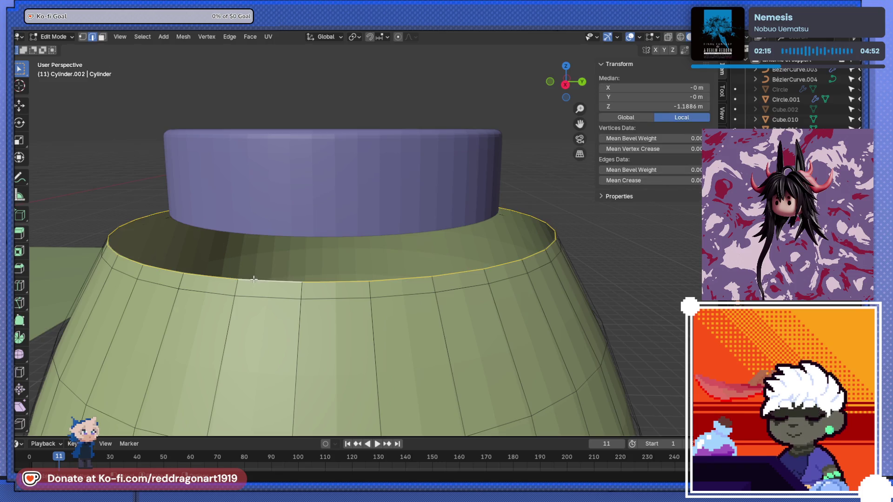
pyautogui.scroll(-5, 282, 301)
pyautogui.moveTo(353, 318)
pyautogui.mouseDown(button='middle')
pyautogui.moveTo(403, 238)
pyautogui.moveTo(398, 249)
pyautogui.mouseUp(button='middle')
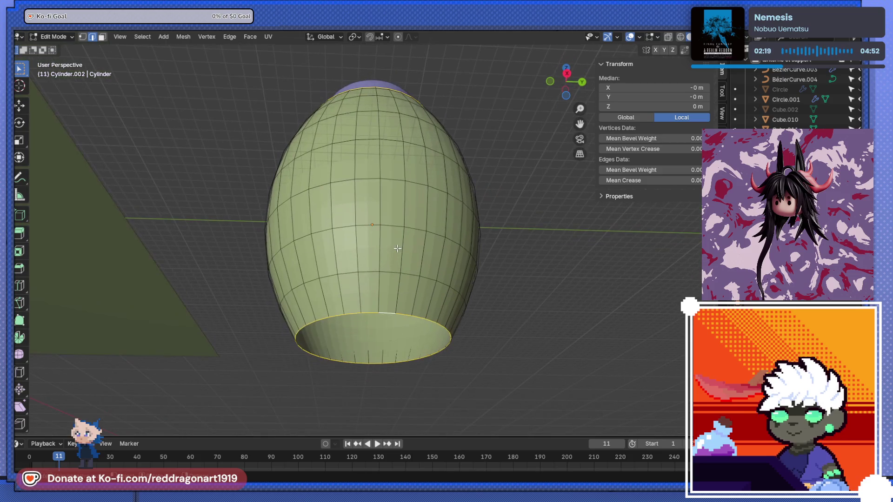
pyautogui.click(247, 39)
pyautogui.click(271, 156)
# Step: Box-select the open rim loop and grid-fill the body's bottom opening
pyautogui.moveTo(271, 155); pyautogui.dragTo(303, 219, button='middle')
pyautogui.moveTo(225, 146); pyautogui.dragTo(454, 246)
pyautogui.moveTo(455, 246); pyautogui.dragTo(221, 51, button='middle')
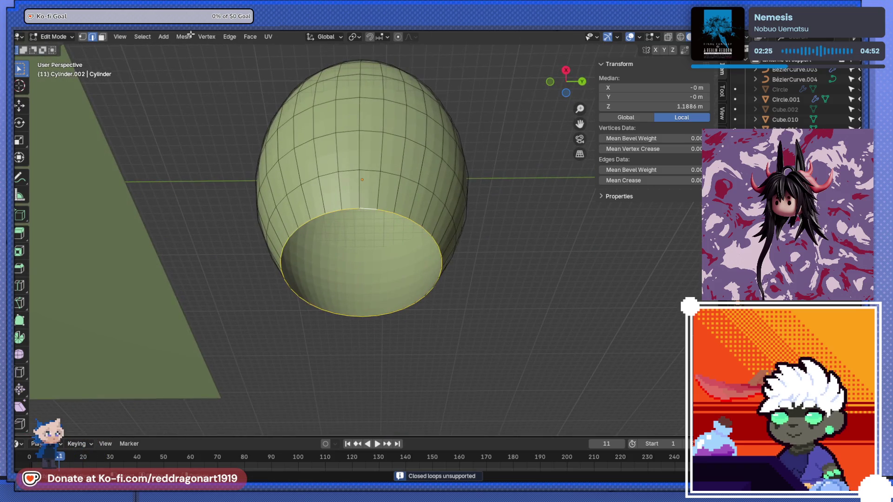
pyautogui.click(228, 37)
pyautogui.click(247, 37)
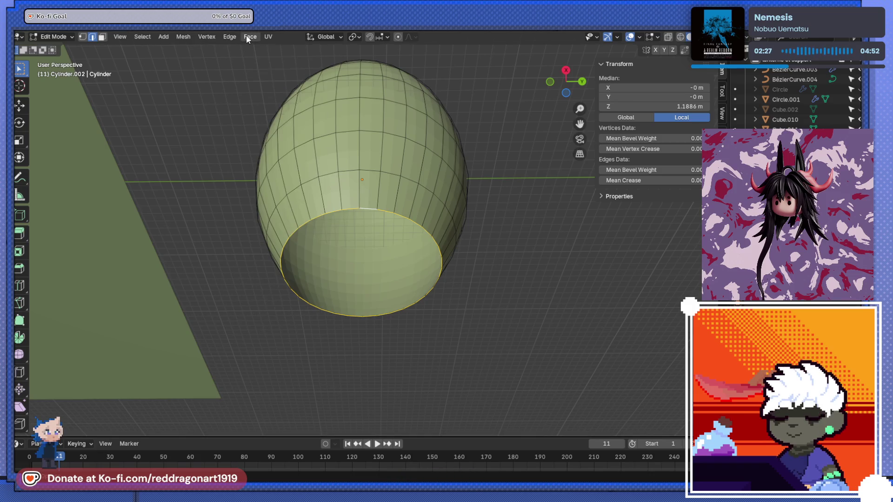
pyautogui.click(250, 37)
pyautogui.click(266, 155)
pyautogui.moveTo(266, 155)
pyautogui.mouseDown(button='middle')
pyautogui.moveTo(307, 129)
pyautogui.moveTo(320, 238)
pyautogui.mouseUp(button='middle')
# Step: Grid-fill the body's top opening and scale the fill inward to 0.868
pyautogui.press('Tab')
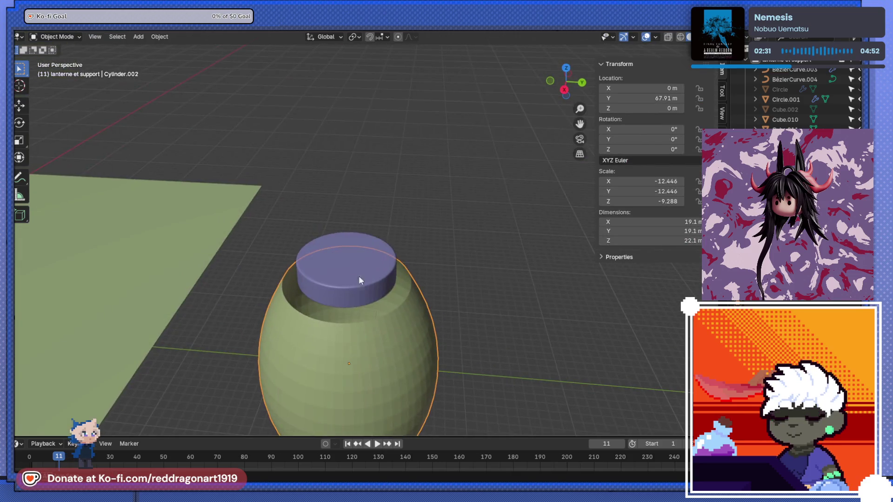
pyautogui.scroll(2, 361, 279)
pyautogui.press('Tab')
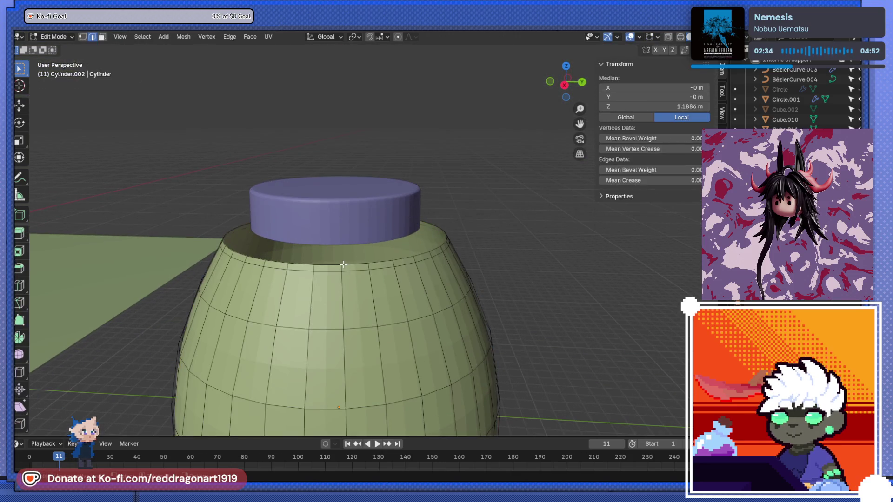
pyautogui.keyDown('alt'); pyautogui.click(346, 264); pyautogui.keyUp('alt')
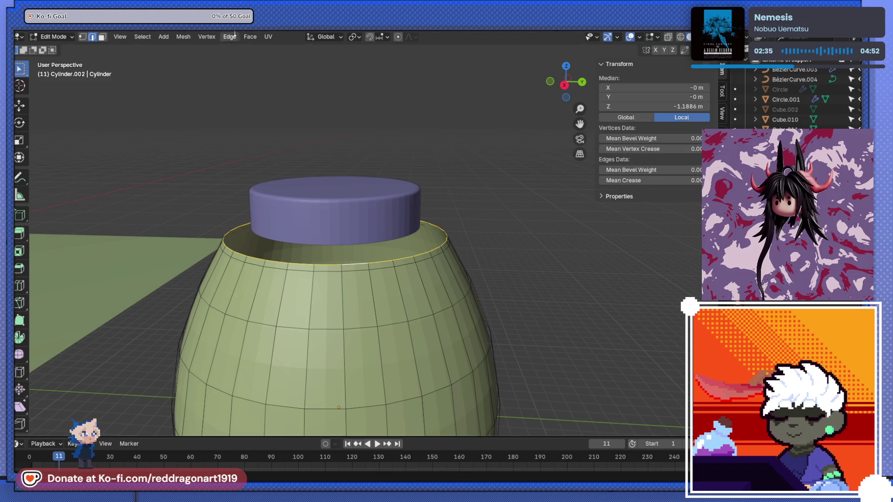
pyautogui.click(250, 36)
pyautogui.click(270, 155)
pyautogui.moveTo(335, 242)
pyautogui.mouseDown(button='middle')
pyautogui.moveTo(349, 188)
pyautogui.moveTo(335, 193)
pyautogui.mouseUp(button='middle')
pyautogui.scroll(2, 349, 189)
pyautogui.press('s')
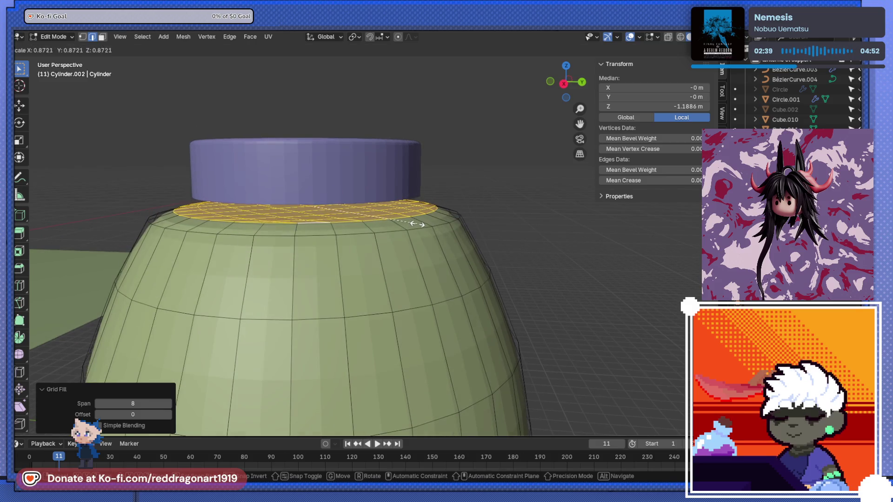
pyautogui.click(414, 225)
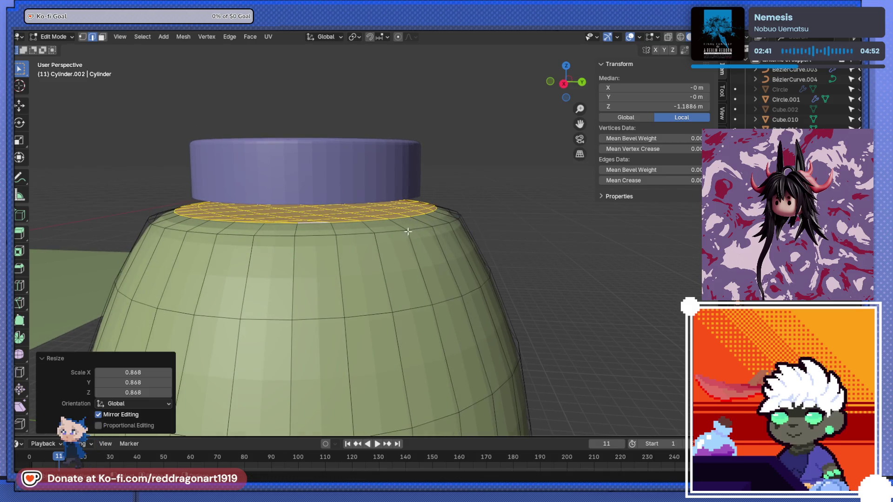
# Step: Switch to face select and box-select faces of the body from below
pyautogui.scroll(-3, 385, 224)
pyautogui.moveTo(385, 224)
pyautogui.mouseDown(button='middle')
pyautogui.moveTo(370, 156)
pyautogui.moveTo(454, 186)
pyautogui.mouseUp(button='middle')
pyautogui.keyDown('alt'); pyautogui.click(370, 157); pyautogui.keyUp('alt')
pyautogui.click(454, 188)
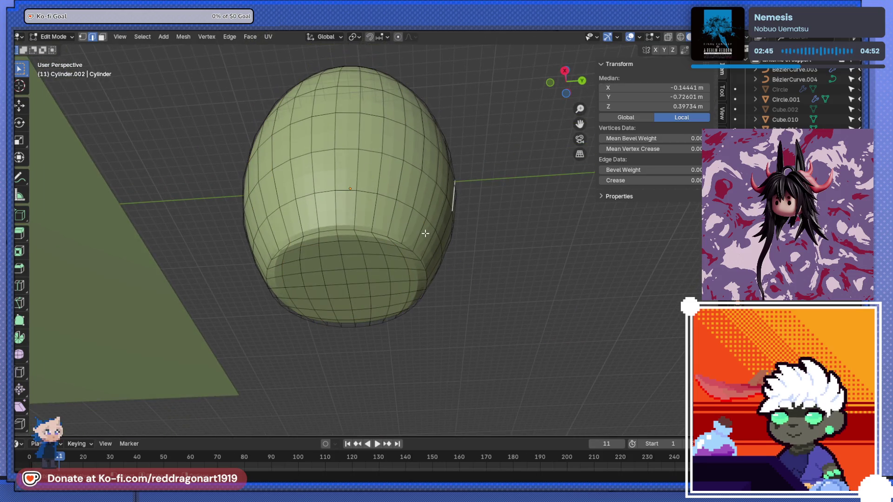
pyautogui.click(102, 37)
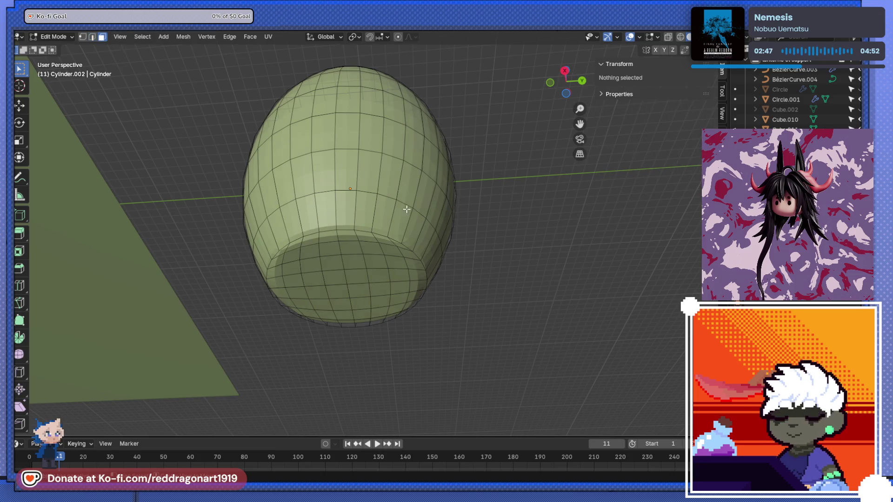
pyautogui.click(566, 93)
pyautogui.keyDown('shift'); pyautogui.moveTo(328, 73); pyautogui.dragTo(328, 135, button='middle'); pyautogui.keyUp('shift')
pyautogui.moveTo(379, 181); pyautogui.dragTo(415, 225)
pyautogui.moveTo(291, 132); pyautogui.dragTo(429, 244)
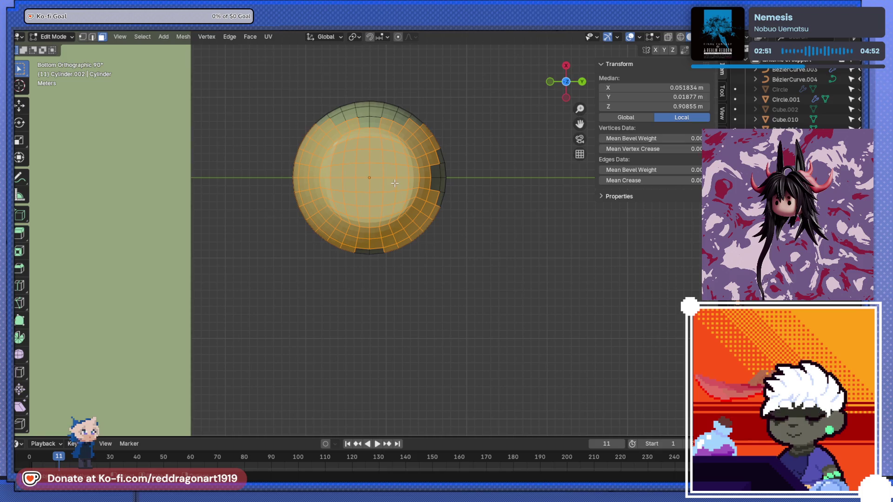
# Step: In a straight side view with X-ray on, box-select the body's top ring of faces
pyautogui.moveTo(409, 115); pyautogui.dragTo(445, 329, button='middle')
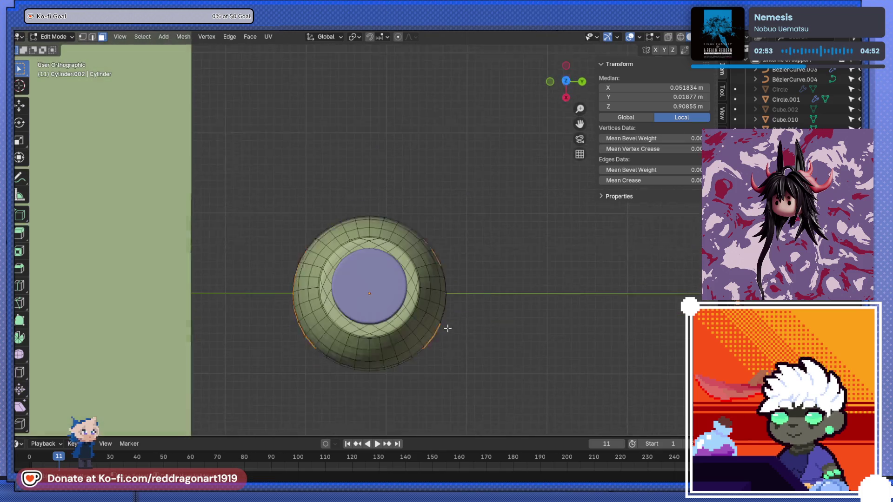
pyautogui.press('KP_3')
pyautogui.hotkey('alt', 'z')
pyautogui.keyDown('shift'); pyautogui.moveTo(261, 275); pyautogui.dragTo(261, 195, button='middle'); pyautogui.keyUp('shift')
pyautogui.moveTo(255, 194); pyautogui.dragTo(470, 294)
pyautogui.moveTo(299, 105); pyautogui.dragTo(447, 130)
pyautogui.moveTo(447, 130)
pyautogui.mouseDown(button='middle')
pyautogui.moveTo(408, 153)
pyautogui.moveTo(404, 267)
pyautogui.moveTo(376, 113)
pyautogui.moveTo(403, 190)
pyautogui.mouseUp(button='middle')
pyautogui.scroll(5, 408, 154)
pyautogui.scroll(4, 404, 191)
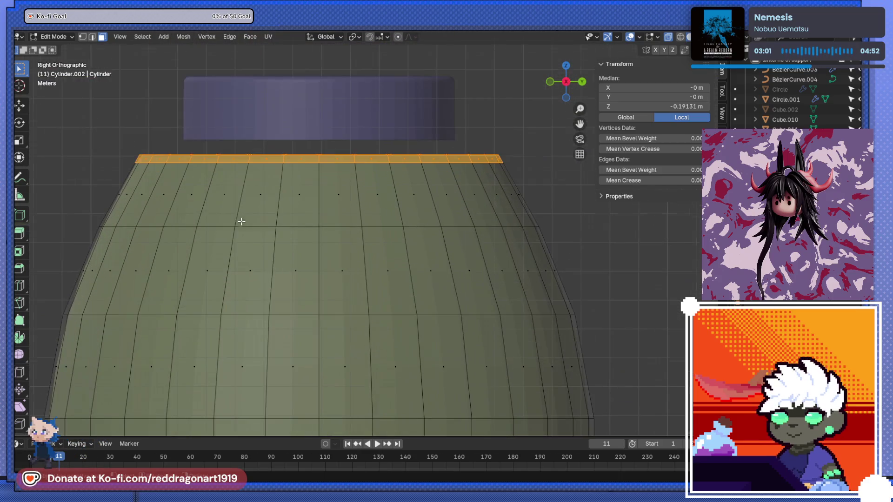
# Step: In side view, box-select both the top and bottom rings of the body
pyautogui.moveTo(97, 160)
pyautogui.mouseDown()
pyautogui.moveTo(399, 217)
pyautogui.moveTo(529, 233)
pyautogui.moveTo(549, 225)
pyautogui.mouseUp()
pyautogui.moveTo(211, 181); pyautogui.dragTo(556, 226)
pyautogui.moveTo(430, 173)
pyautogui.mouseDown(button='middle')
pyautogui.moveTo(392, 183)
pyautogui.moveTo(388, 214)
pyautogui.mouseUp(button='middle')
pyautogui.scroll(-4, 388, 214)
pyautogui.hotkey('ctrl', 'z')
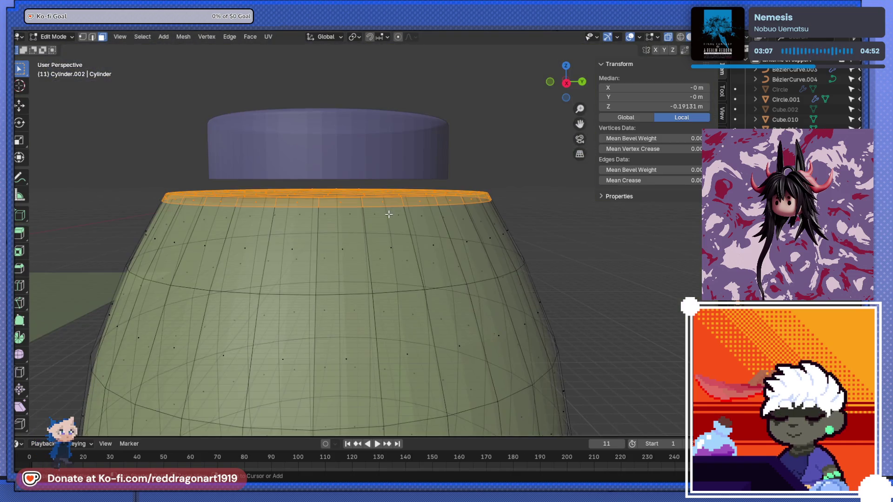
pyautogui.press('KP_3')
pyautogui.scroll(5, 362, 143)
pyautogui.scroll(-4, 321, 269)
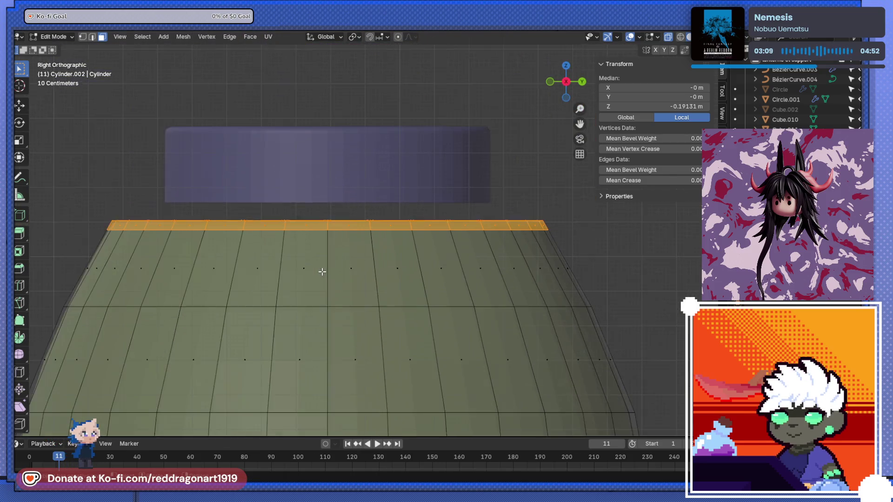
pyautogui.moveTo(439, 251)
pyautogui.mouseDown()
pyautogui.moveTo(438, 259)
pyautogui.moveTo(608, 265)
pyautogui.mouseUp()
pyautogui.scroll(-6, 608, 265)
pyautogui.keyDown('shift'); pyautogui.moveTo(421, 333); pyautogui.dragTo(451, 273, button='middle'); pyautogui.keyUp('shift')
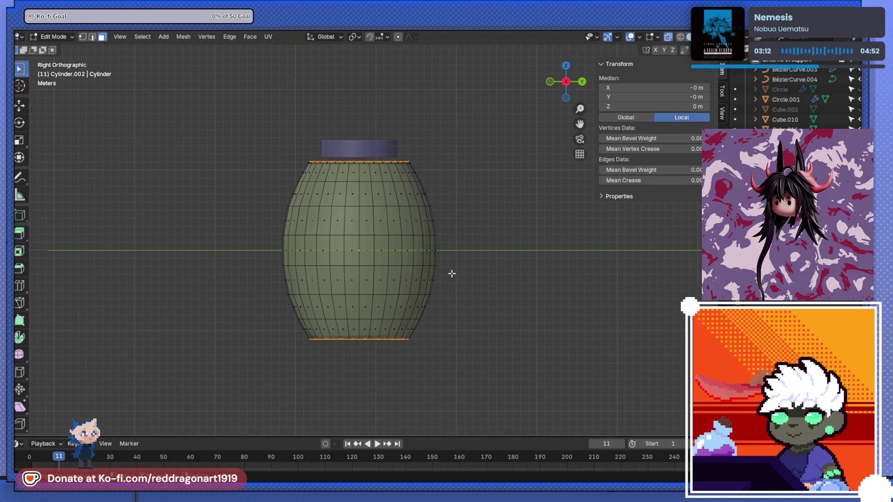
# Step: Scale the selected rings evenly to 0.699, then flatten them along Z
pyautogui.press('s')
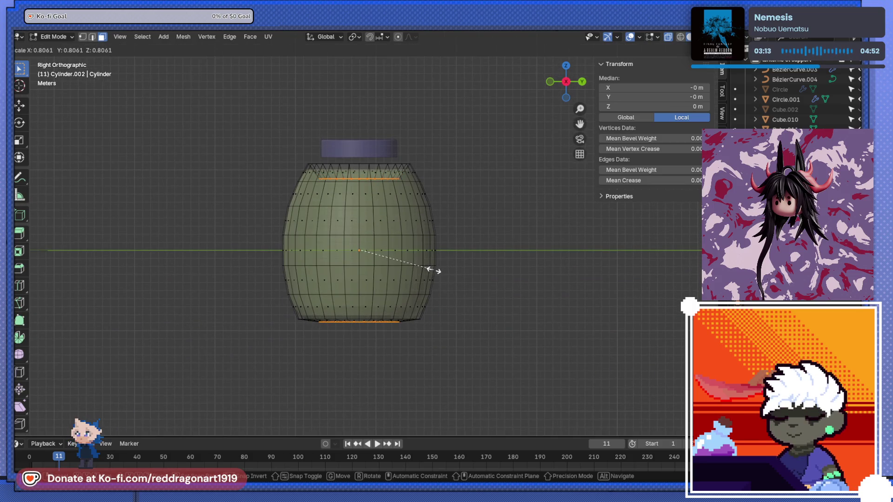
pyautogui.press('z')
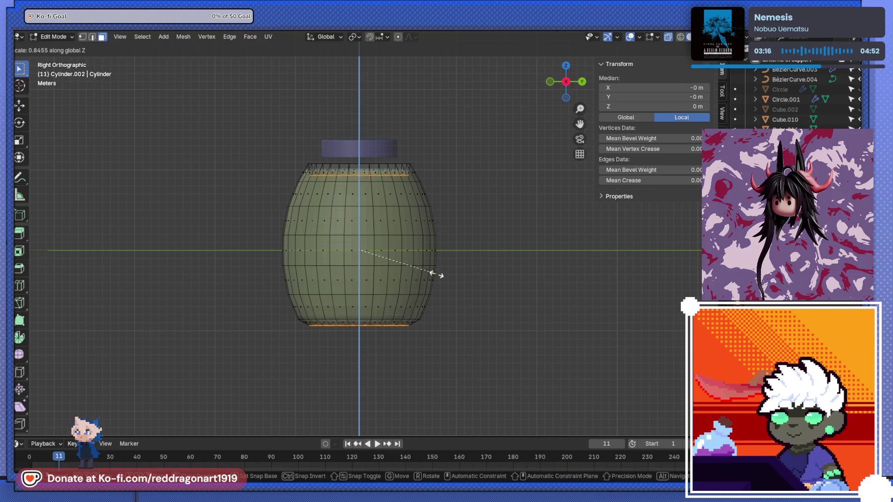
pyautogui.press('x')
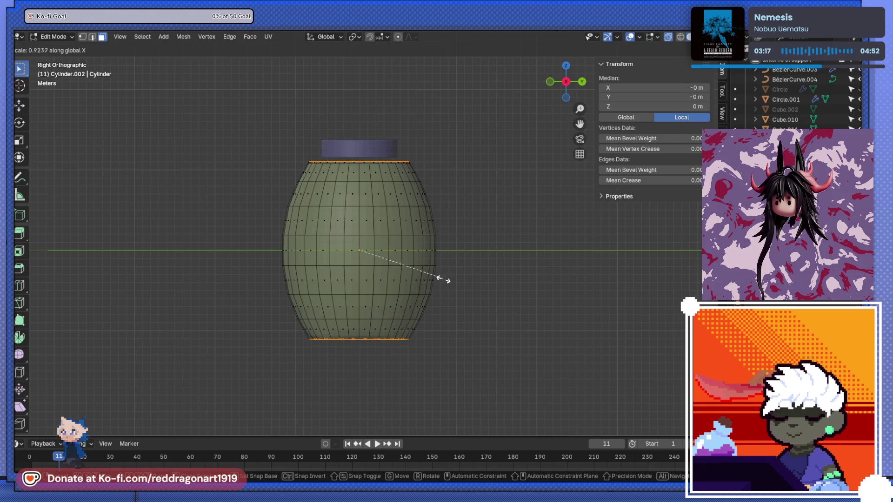
pyautogui.click(410, 256)
pyautogui.moveTo(410, 256); pyautogui.dragTo(407, 311, button='middle')
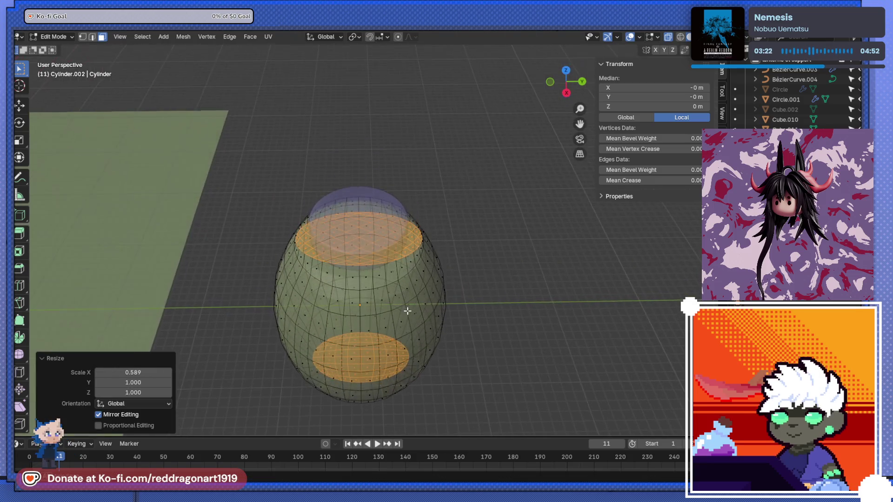
pyautogui.hotkey('ctrl', 'z')
pyautogui.press('s')
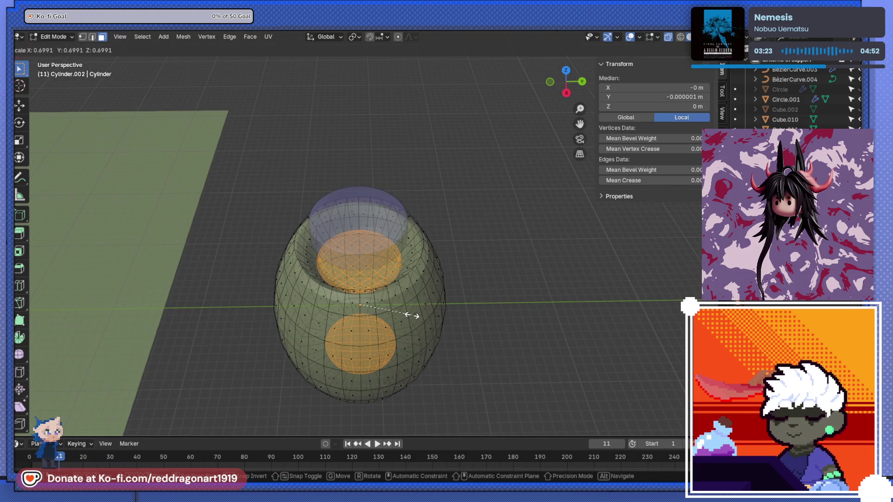
pyautogui.click(410, 315)
pyautogui.press('s')
pyautogui.press('z')
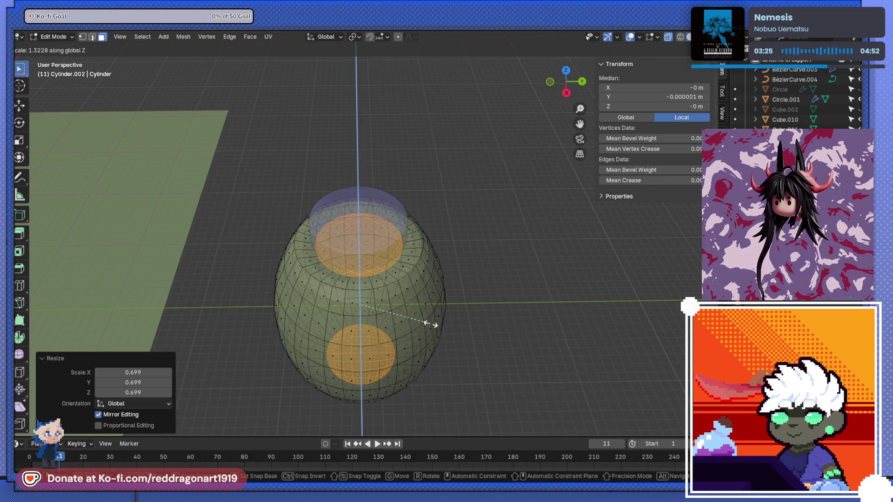
pyautogui.click(435, 325)
pyautogui.moveTo(435, 324)
pyautogui.keyDown('alt'); pyautogui.mouseDown(button='middle')
pyautogui.moveTo(409, 235)
pyautogui.moveTo(418, 354)
pyautogui.moveTo(417, 259)
pyautogui.mouseUp(button='middle'); pyautogui.keyUp('alt')
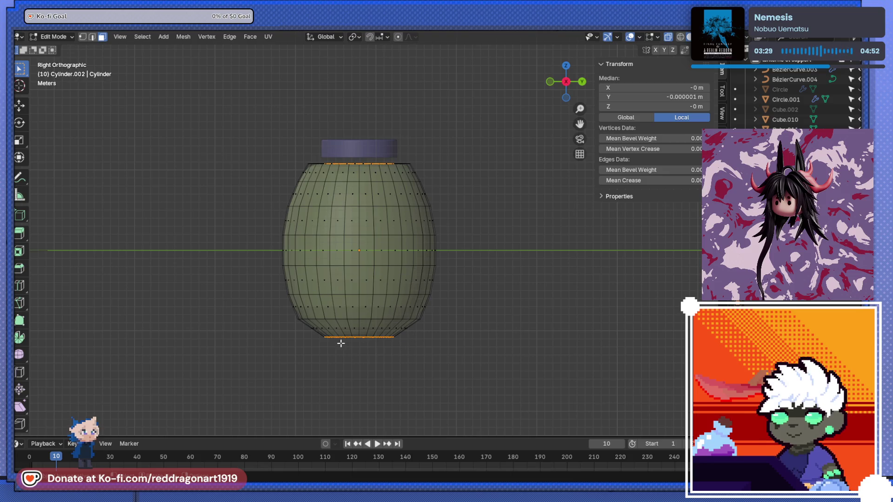
# Step: Raise the bottom ring 2.0991 m along Z
pyautogui.press('g')
pyautogui.press('z')
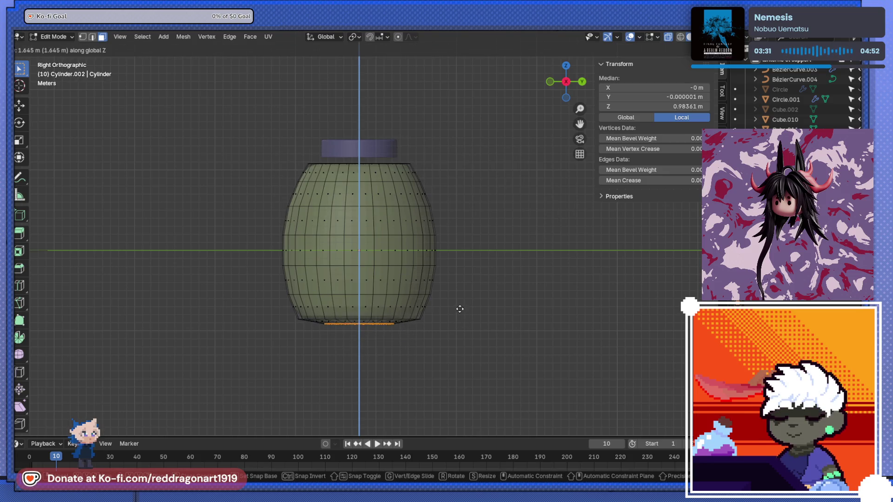
pyautogui.click(459, 306)
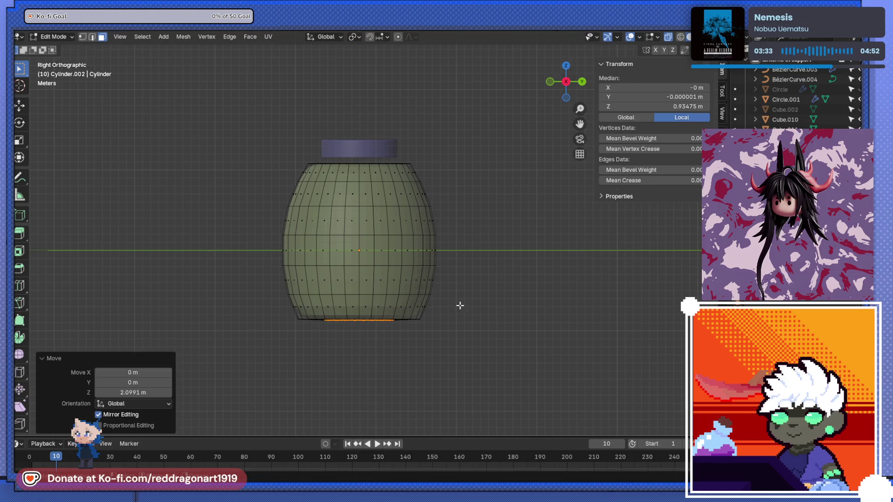
pyautogui.scroll(4, 419, 264)
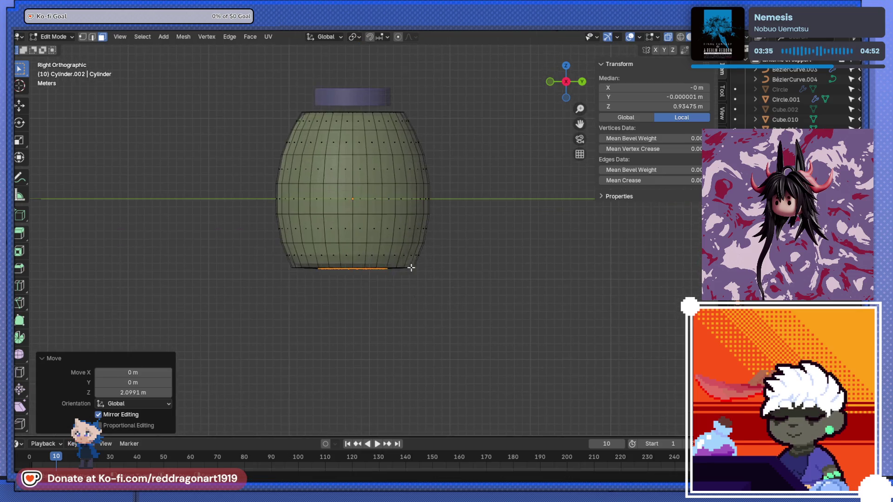
# Step: In edge select, shrink the body's bottom edge loop to 0.911 so the base tapers
pyautogui.click(93, 37)
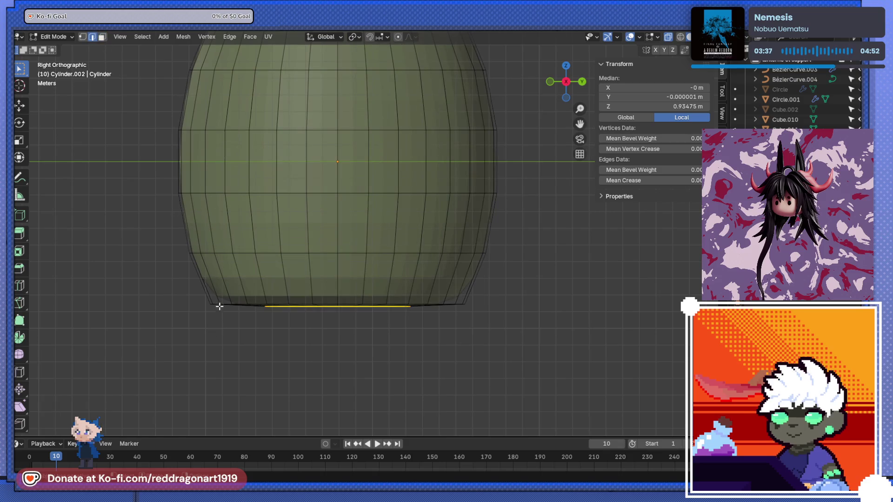
pyautogui.keyDown('alt'); pyautogui.click(224, 303); pyautogui.keyUp('alt')
pyautogui.press('s')
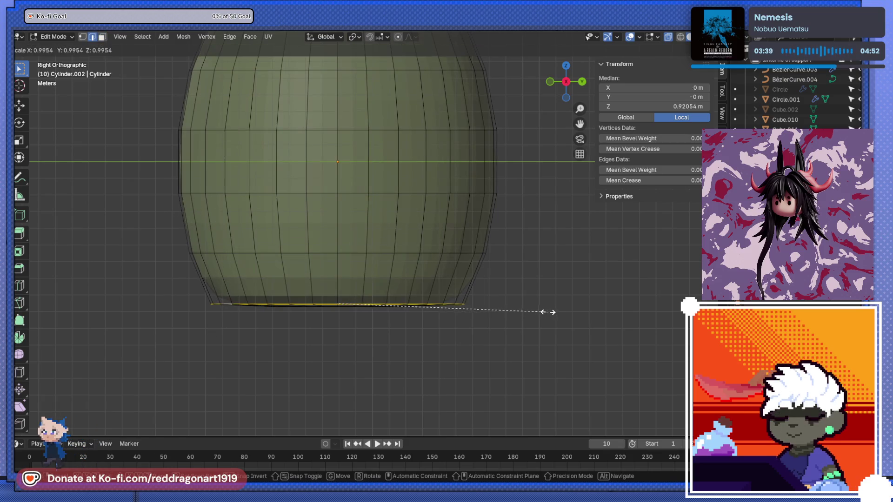
pyautogui.click(530, 309)
pyautogui.moveTo(510, 308)
pyautogui.mouseDown(button='middle')
pyautogui.moveTo(402, 309)
pyautogui.moveTo(392, 253)
pyautogui.moveTo(399, 319)
pyautogui.mouseUp(button='middle')
pyautogui.scroll(-2, 393, 254)
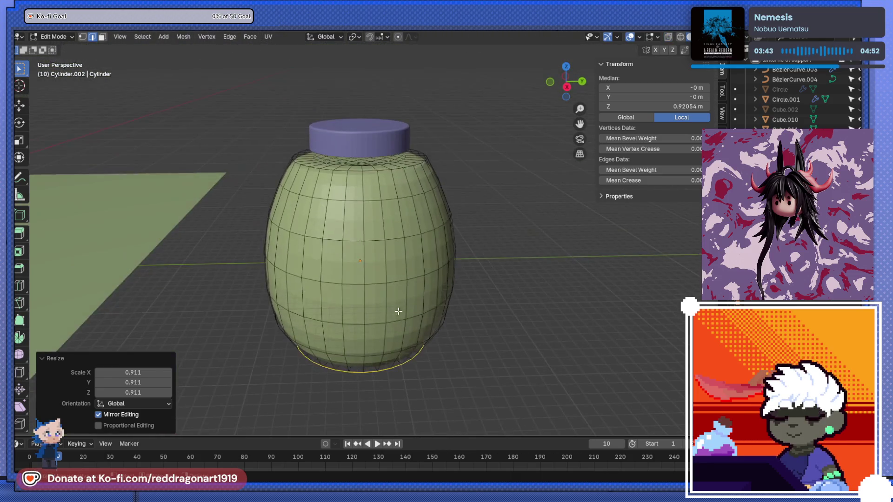
pyautogui.scroll(3, 384, 253)
pyautogui.press('Tab')
pyautogui.click(409, 166)
# Step: Move the purple cap along Z so it sits above the body
pyautogui.moveTo(404, 233)
pyautogui.mouseDown(button='middle')
pyautogui.moveTo(417, 396)
pyautogui.moveTo(416, 278)
pyautogui.mouseUp(button='middle')
pyautogui.press('g')
pyautogui.press('z')
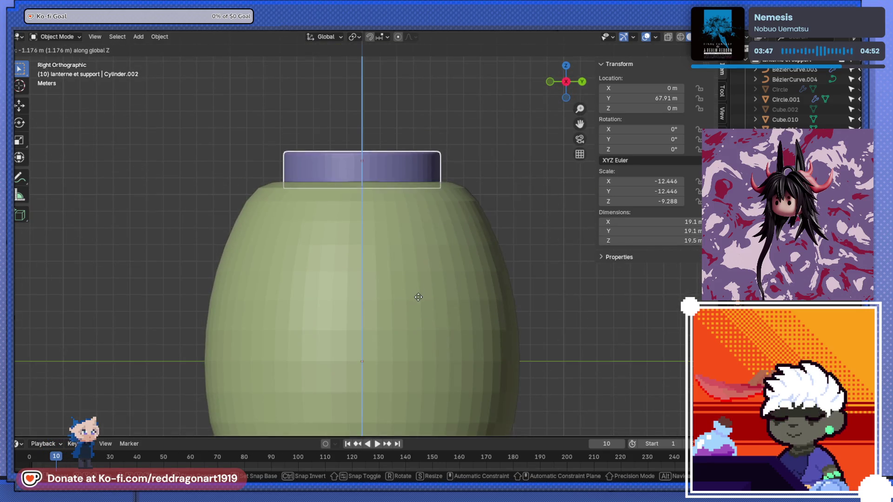
pyautogui.click(419, 289)
pyautogui.scroll(4, 418, 288)
pyautogui.press('g')
pyautogui.press('z')
pyautogui.click(443, 258)
pyautogui.moveTo(444, 262)
pyautogui.mouseDown(button='middle')
pyautogui.moveTo(392, 199)
pyautogui.moveTo(388, 231)
pyautogui.mouseUp(button='middle')
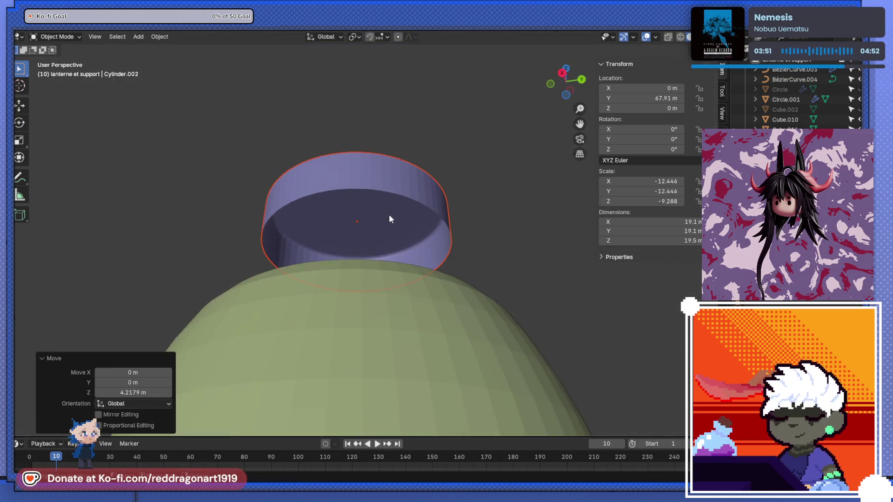
pyautogui.scroll(2, 388, 214)
# Step: Lower the cap's open edge loop and close it with a Grid Fill
pyautogui.press('Tab')
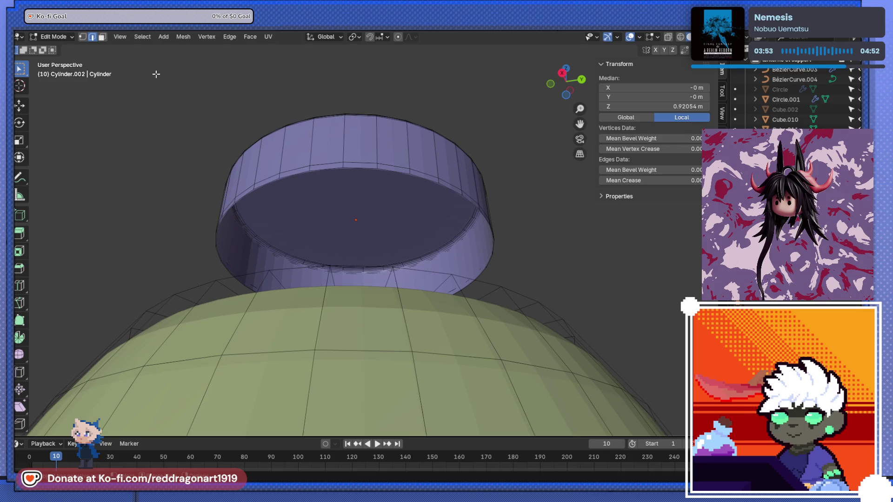
pyautogui.keyDown('alt'); pyautogui.click(401, 172); pyautogui.keyUp('alt')
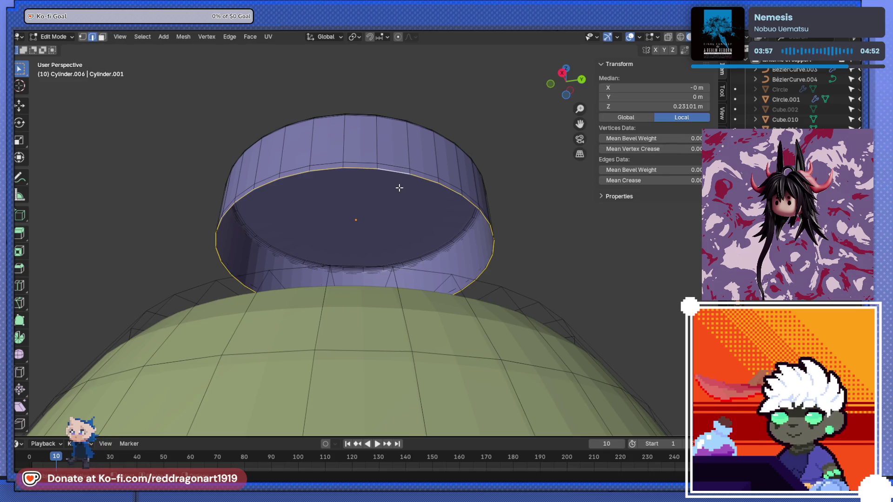
pyautogui.press('f')
pyautogui.scroll(3, 401, 188)
pyautogui.hotkey('ctrl', 'z')
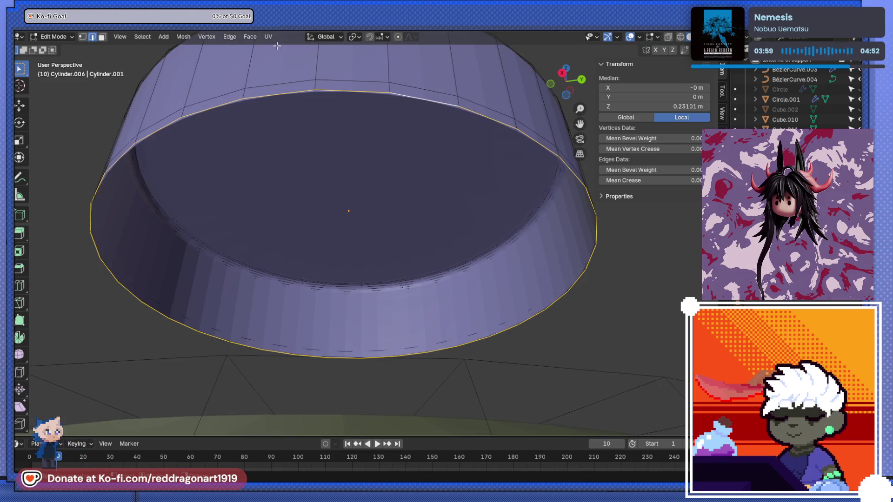
pyautogui.press('g')
pyautogui.press('z')
pyautogui.click(399, 193)
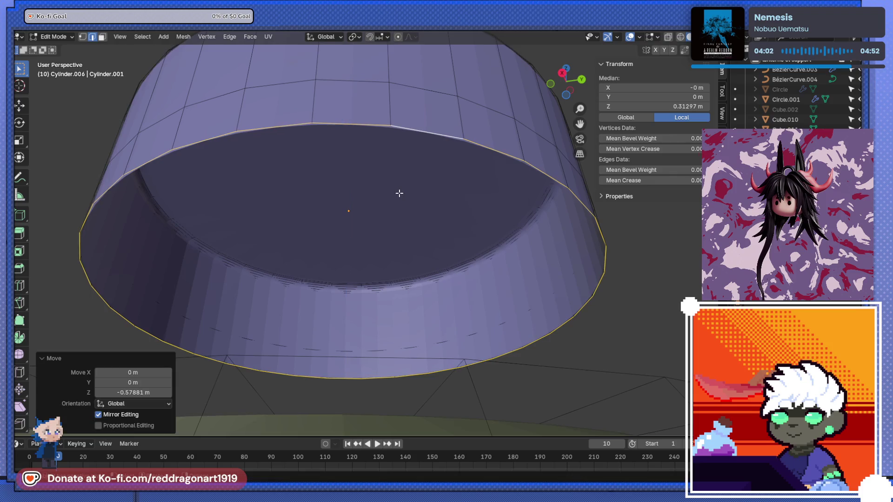
pyautogui.click(245, 37)
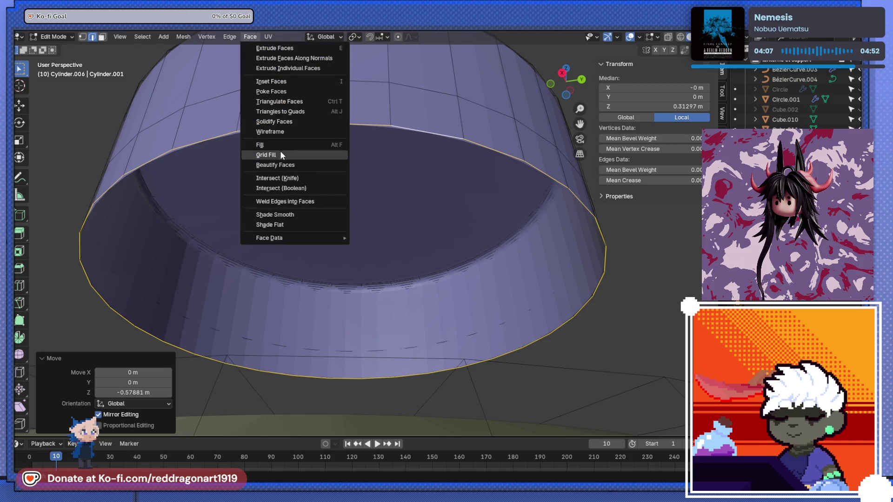
pyautogui.click(281, 153)
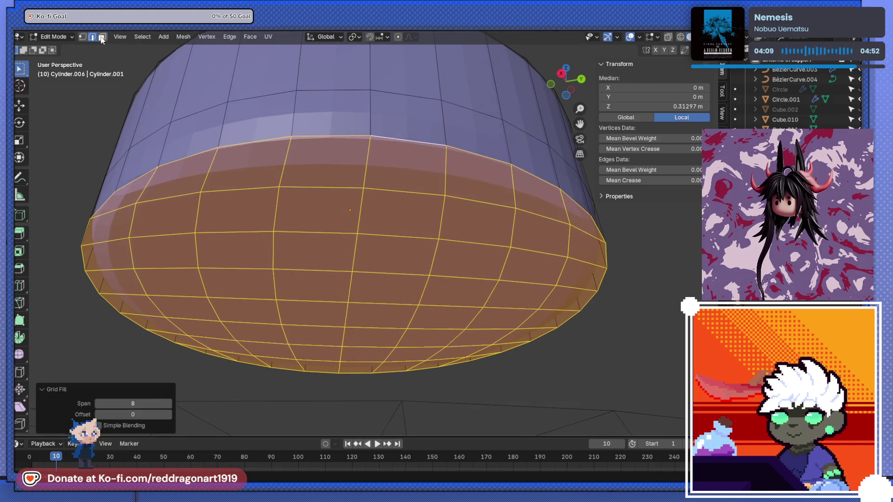
pyautogui.keyDown('alt'); pyautogui.click(350, 129); pyautogui.keyUp('alt')
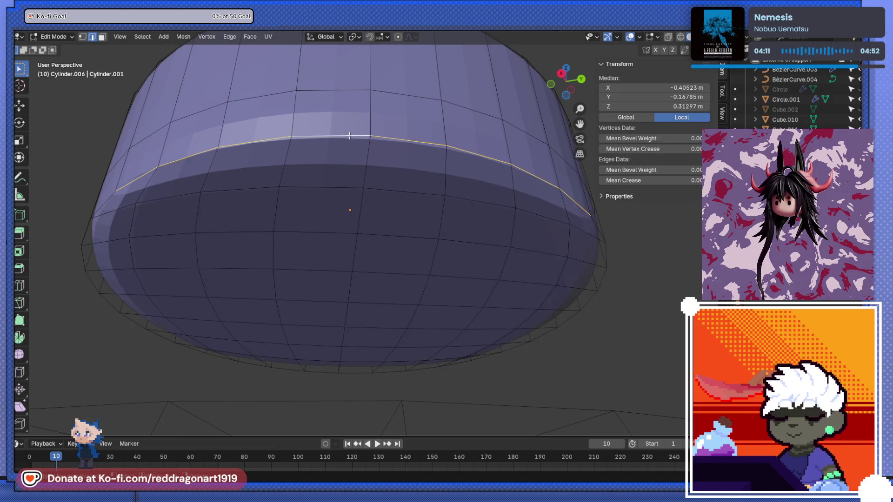
# Step: Bevel the cap's lower rim loop with 5 segments at 0.0112 m
pyautogui.scroll(-2, 398, 180)
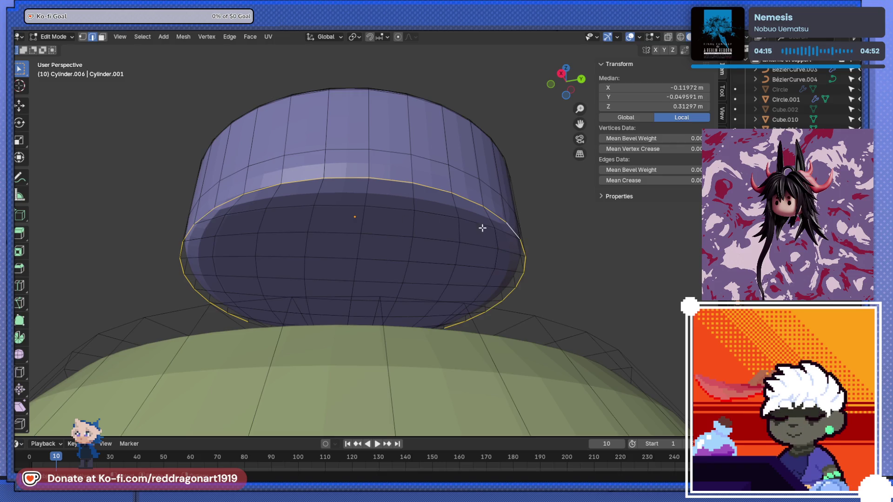
pyautogui.moveTo(421, 232); pyautogui.dragTo(413, 251, button='middle')
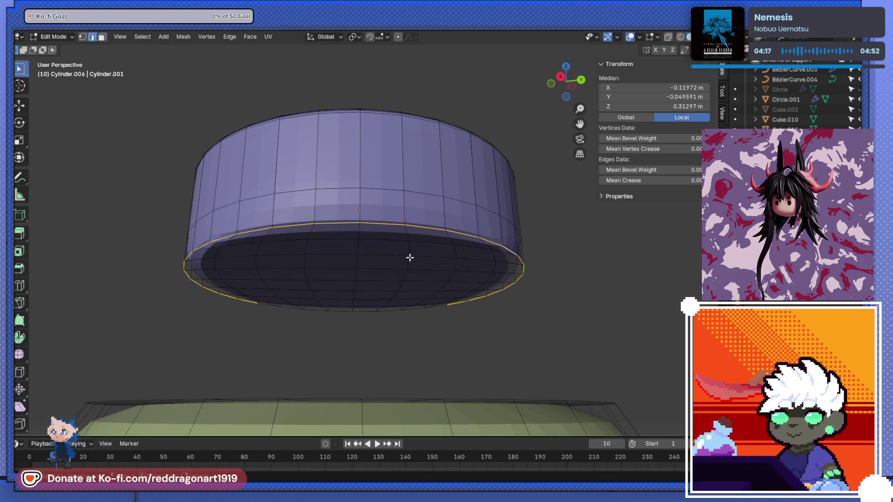
pyautogui.keyDown('alt'); pyautogui.click(363, 314); pyautogui.keyUp('alt')
pyautogui.moveTo(362, 279); pyautogui.dragTo(364, 267, button='middle')
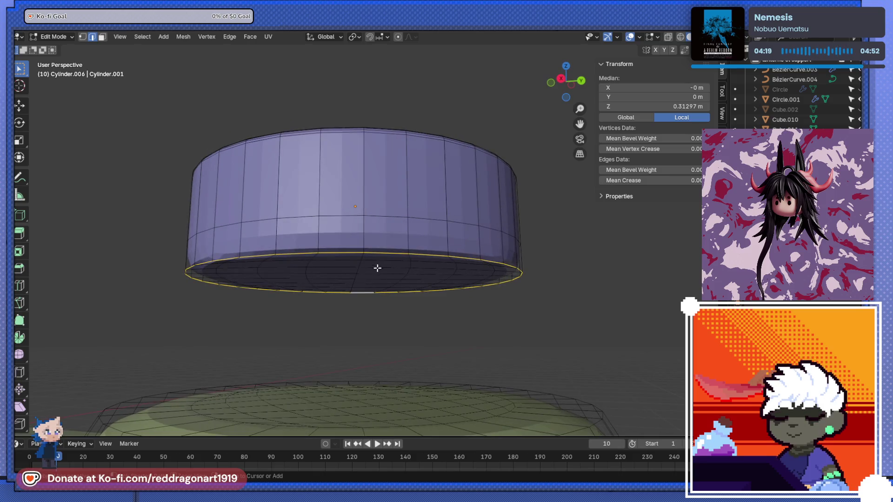
pyautogui.hotkey('ctrl', 'b')
pyautogui.click(361, 189)
pyautogui.moveTo(361, 189)
pyautogui.mouseDown(button='middle')
pyautogui.moveTo(395, 191)
pyautogui.moveTo(393, 211)
pyautogui.mouseUp(button='middle')
pyautogui.press('Tab')
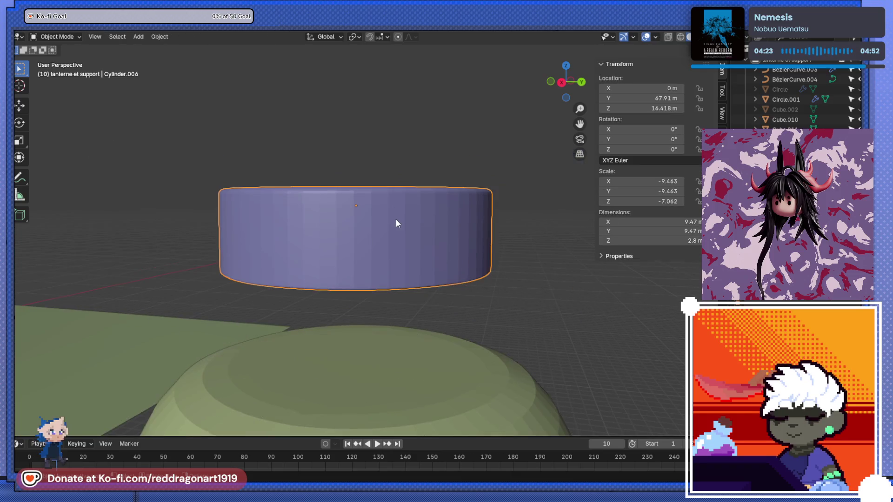
# Step: Apply smooth shading to the purple cap and the green lantern body
pyautogui.moveTo(425, 271); pyautogui.dragTo(456, 242, button='middle')
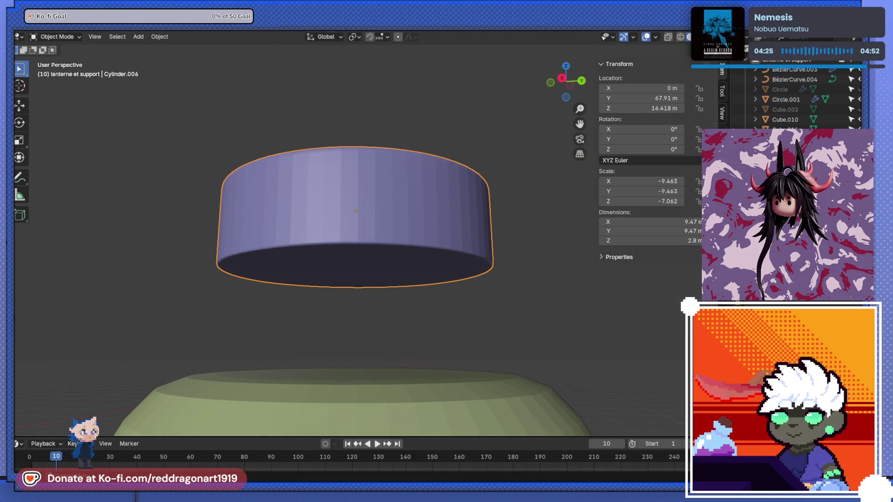
pyautogui.rightClick(367, 207)
pyautogui.click(366, 209)
pyautogui.moveTo(366, 209)
pyautogui.keyDown('alt'); pyautogui.mouseDown(button='middle')
pyautogui.moveTo(370, 167)
pyautogui.moveTo(386, 339)
pyautogui.mouseUp(button='middle'); pyautogui.keyUp('alt')
pyautogui.moveTo(372, 174)
pyautogui.keyDown('alt'); pyautogui.mouseDown(button='middle')
pyautogui.moveTo(375, 266)
pyautogui.moveTo(377, 255)
pyautogui.mouseUp(button='middle'); pyautogui.keyUp('alt')
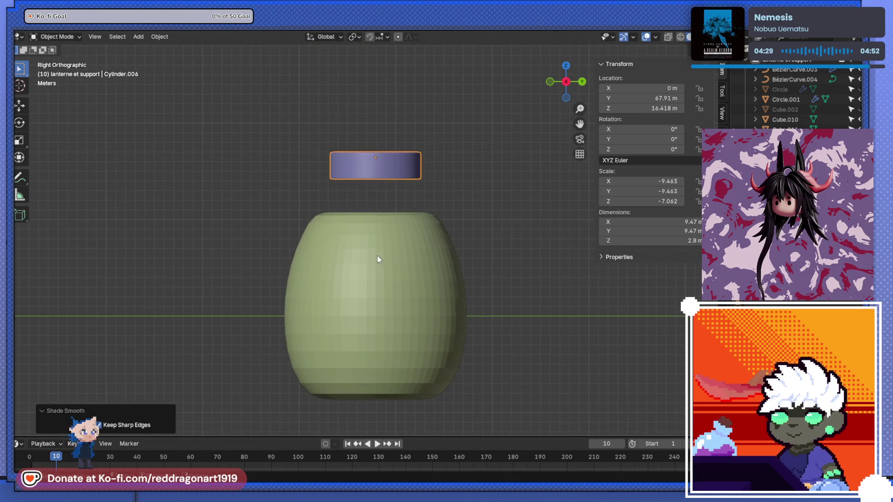
pyautogui.click(378, 255)
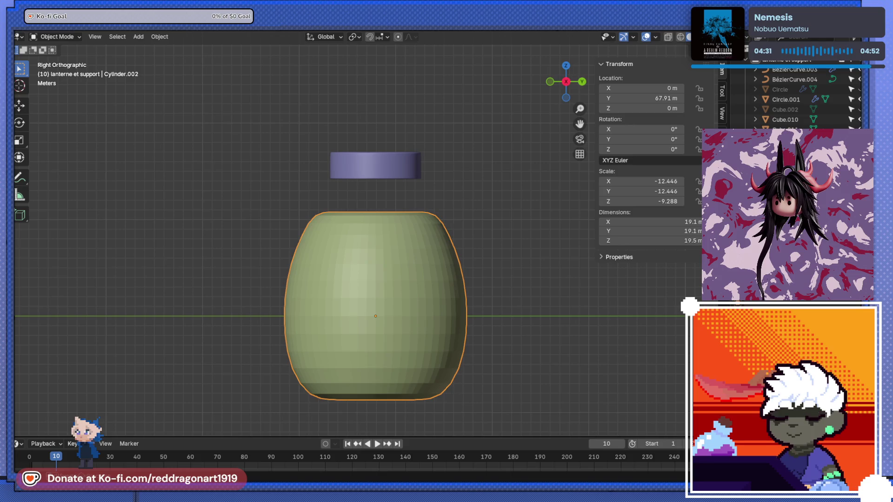
pyautogui.rightClick(372, 270)
pyautogui.click(370, 257)
pyautogui.moveTo(385, 291)
pyautogui.mouseDown(button='middle')
pyautogui.moveTo(385, 251)
pyautogui.moveTo(389, 317)
pyautogui.mouseUp(button='middle')
# Step: Bevel the lantern body's rim edge loop with 5 segments, 0.00715 m wide
pyautogui.press('Tab')
pyautogui.scroll(1, 393, 217)
pyautogui.scroll(3, 378, 237)
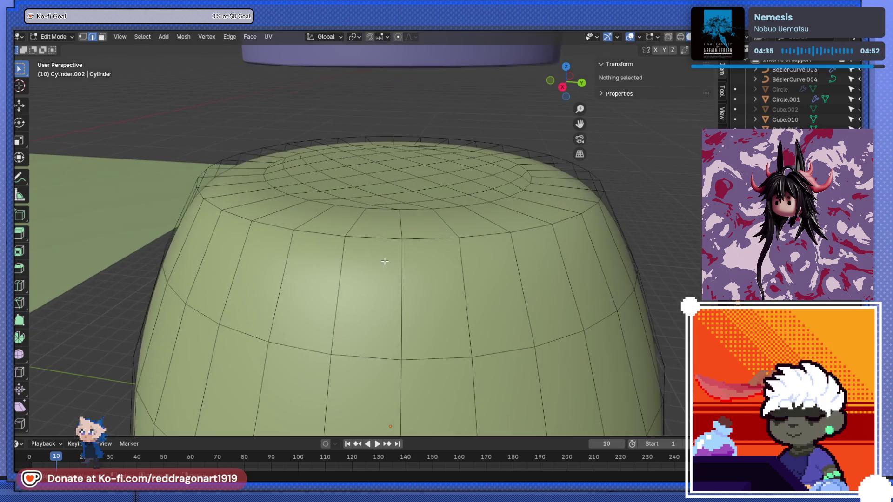
pyautogui.keyDown('alt'); pyautogui.click(384, 238); pyautogui.keyUp('alt')
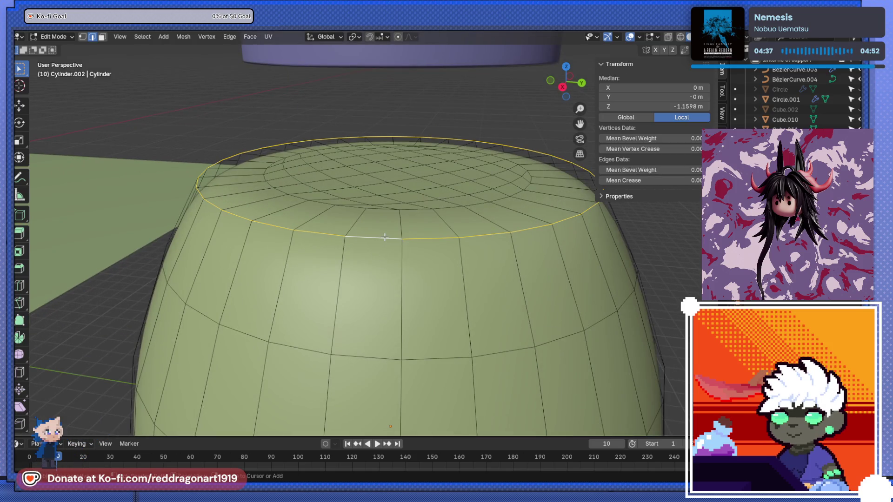
pyautogui.scroll(-3, 385, 237)
pyautogui.moveTo(385, 238)
pyautogui.mouseDown(button='middle')
pyautogui.moveTo(373, 190)
pyautogui.moveTo(371, 279)
pyautogui.moveTo(333, 255)
pyautogui.moveTo(293, 173)
pyautogui.mouseUp(button='middle')
pyautogui.press('KP_3')
pyautogui.scroll(3, 341, 246)
pyautogui.keyDown('alt'); pyautogui.click(300, 95); pyautogui.keyUp('alt')
pyautogui.hotkey('ctrl', 'b')
pyautogui.click(364, 146)
pyautogui.scroll(-4, 377, 167)
pyautogui.press('Tab')
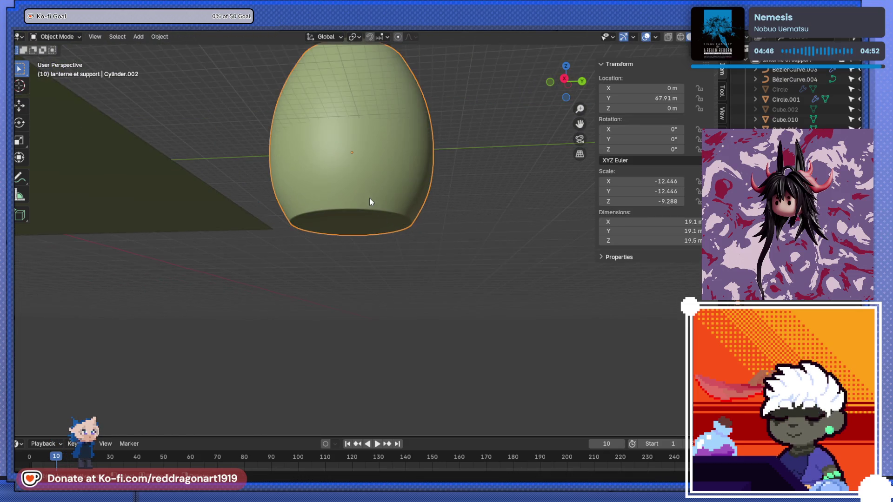
# Step: Lower the purple cap 3.3472 m along Z toward the lantern body
pyautogui.moveTo(370, 201); pyautogui.dragTo(381, 267, button='middle')
pyautogui.press('KP_7')
pyautogui.press('KP_3')
pyautogui.keyDown('shift'); pyautogui.moveTo(373, 109); pyautogui.dragTo(343, 164, button='middle'); pyautogui.keyUp('shift')
pyautogui.click(343, 164)
pyautogui.press('g')
pyautogui.press('z')
pyautogui.click(346, 187)
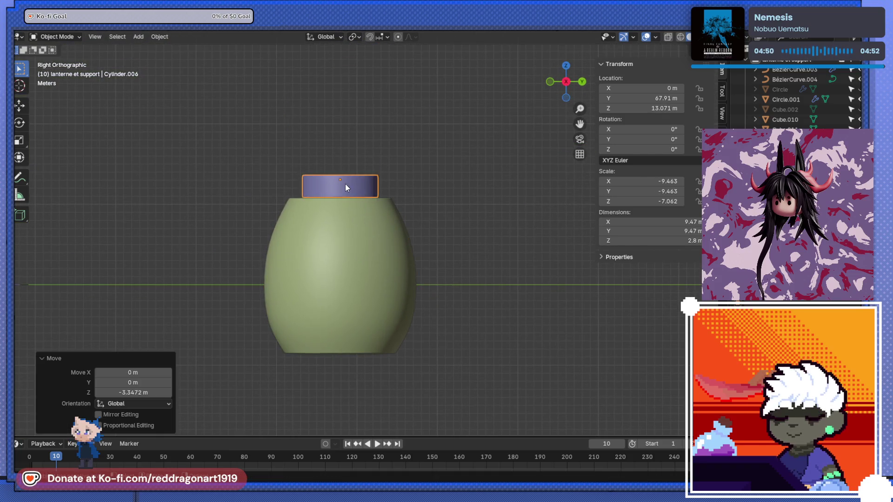
pyautogui.scroll(3, 320, 195)
pyautogui.moveTo(320, 195)
pyautogui.mouseDown(button='middle')
pyautogui.moveTo(314, 232)
pyautogui.moveTo(359, 222)
pyautogui.mouseUp(button='middle')
pyautogui.press('Tab')
pyautogui.hotkey('ctrl', 'z')
pyautogui.hotkey('ctrl', 'z')
pyautogui.hotkey('ctrl', 'z')
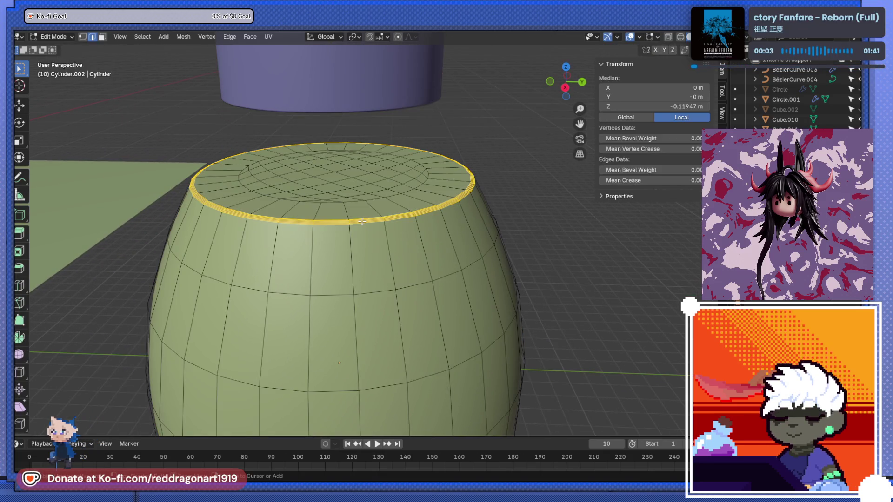
# Step: Scale the body's top edge loop to 0.925 to narrow the top
pyautogui.scroll(-3, 357, 271)
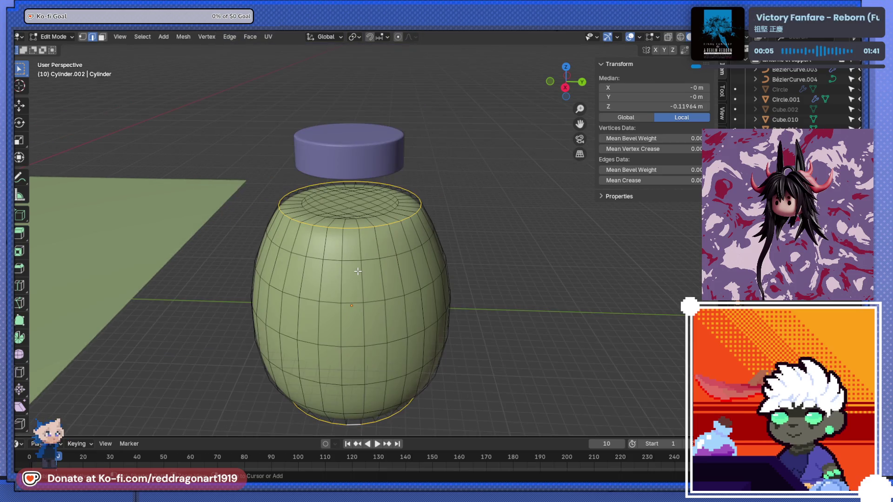
pyautogui.press('s')
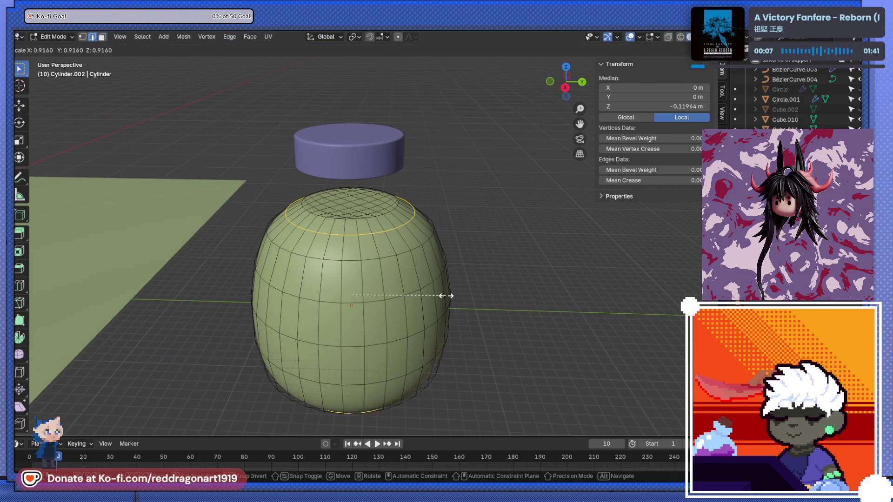
pyautogui.click(446, 296)
pyautogui.moveTo(446, 296)
pyautogui.mouseDown(button='middle')
pyautogui.moveTo(393, 274)
pyautogui.moveTo(405, 251)
pyautogui.moveTo(351, 208)
pyautogui.moveTo(359, 232)
pyautogui.mouseUp(button='middle')
pyautogui.scroll(5, 367, 260)
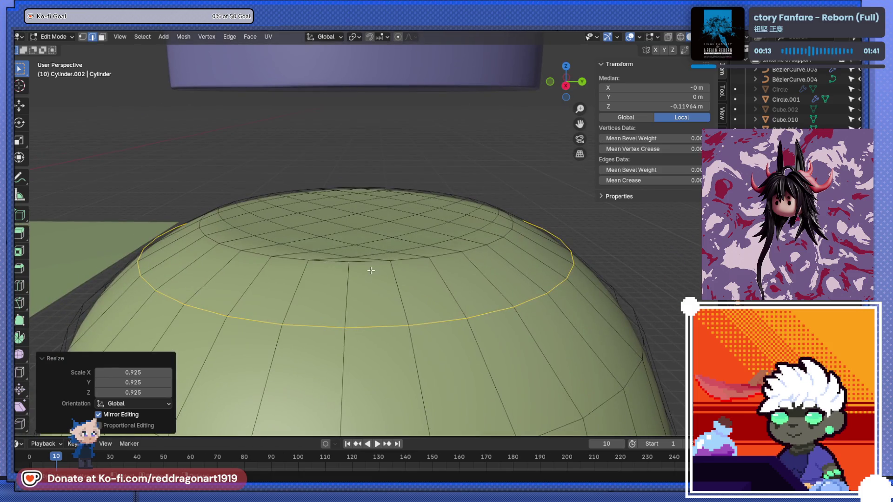
pyautogui.click(370, 264)
pyautogui.keyDown('ctrl'); pyautogui.click(459, 260); pyautogui.keyUp('ctrl')
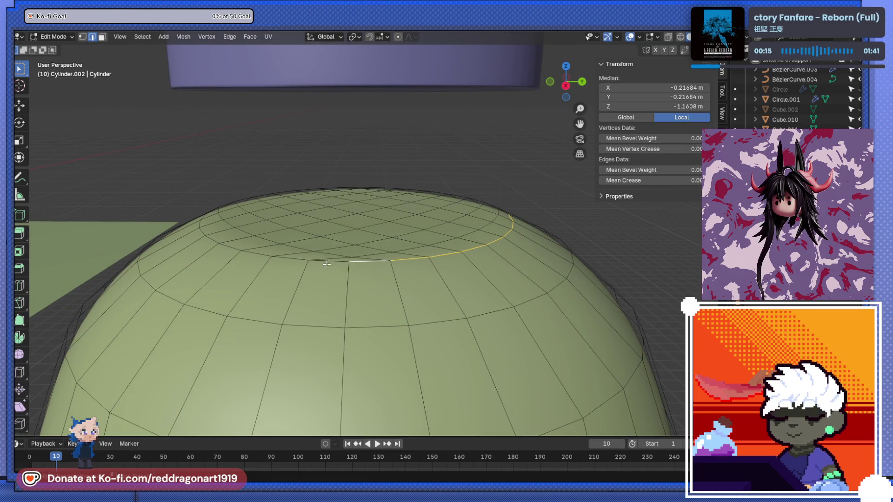
# Step: Bevel the bottom opening's edge loop with 5 segments, 0.0148 m wide
pyautogui.moveTo(332, 259); pyautogui.dragTo(443, 227, button='middle')
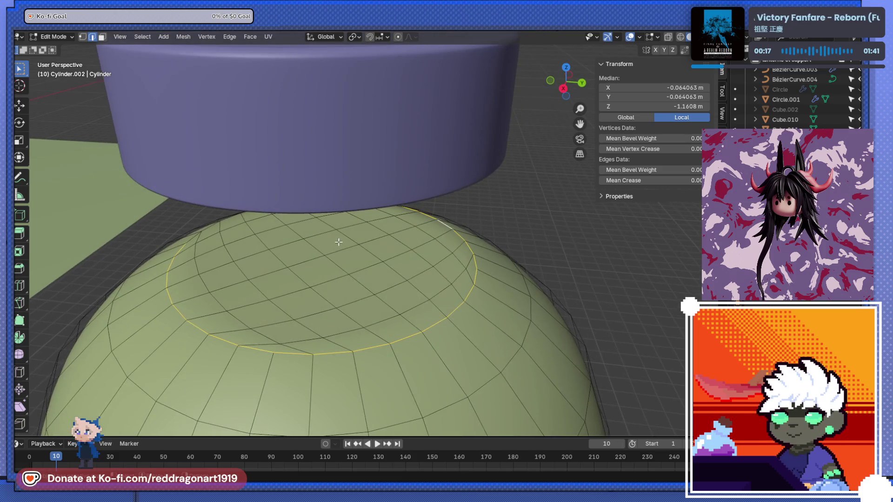
pyautogui.moveTo(340, 243); pyautogui.dragTo(268, 234, button='middle')
pyautogui.moveTo(328, 249); pyautogui.dragTo(362, 255, button='middle')
pyautogui.keyDown('alt'); pyautogui.click(344, 200); pyautogui.keyUp('alt')
pyautogui.keyDown('alt'); pyautogui.keyDown('shift'); pyautogui.click(225, 274); pyautogui.keyUp('shift'); pyautogui.keyUp('alt')
pyautogui.keyDown('alt'); pyautogui.keyDown('shift'); pyautogui.click(327, 339); pyautogui.keyUp('shift'); pyautogui.keyUp('alt')
pyautogui.hotkey('ctrl', 'z')
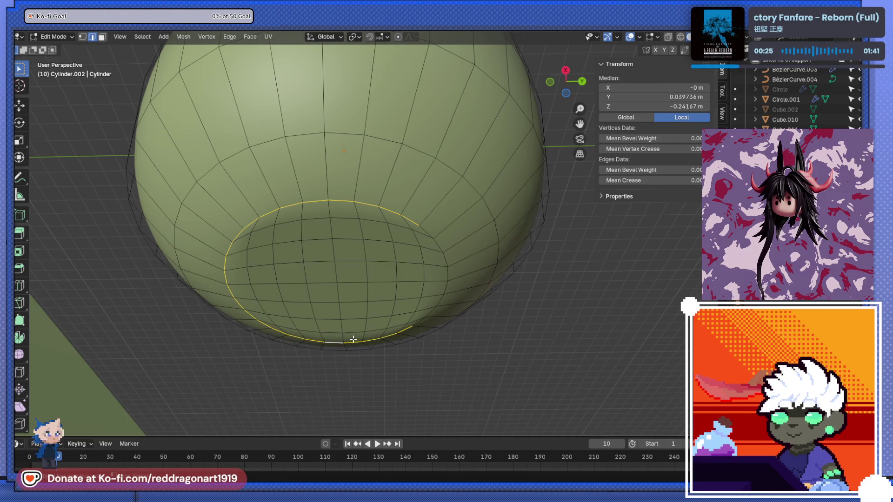
pyautogui.moveTo(411, 274); pyautogui.dragTo(398, 288, button='middle')
pyautogui.hotkey('ctrl', 'b')
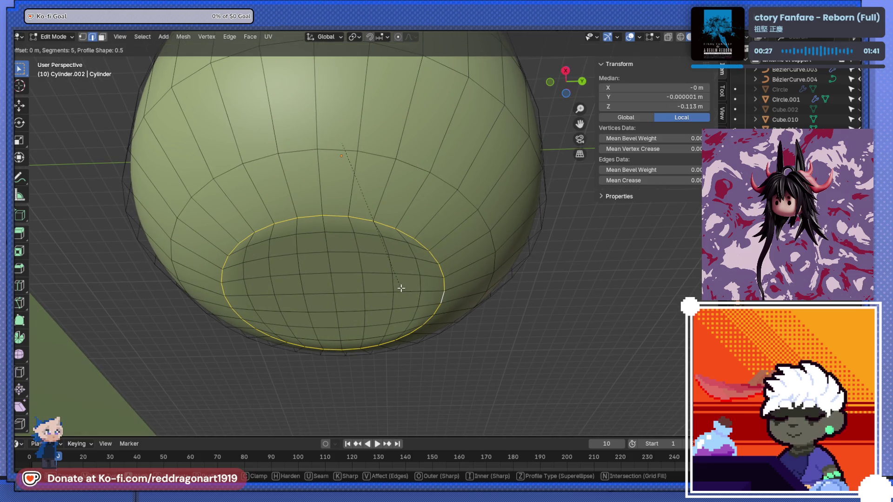
pyautogui.scroll(4, 404, 293)
pyautogui.click(404, 293)
# Step: Select the purple cap and move it straight down along Z
pyautogui.press('Tab')
pyautogui.press('KP_Decimal')
pyautogui.moveTo(380, 260); pyautogui.dragTo(381, 287, button='middle')
pyautogui.press('KP_3')
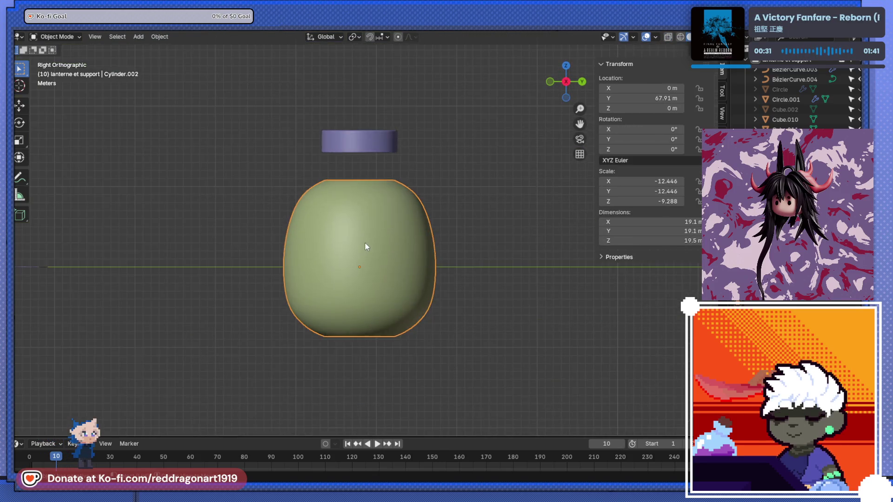
pyautogui.scroll(5, 364, 242)
pyautogui.click(364, 124)
pyautogui.press('g')
pyautogui.press('z')
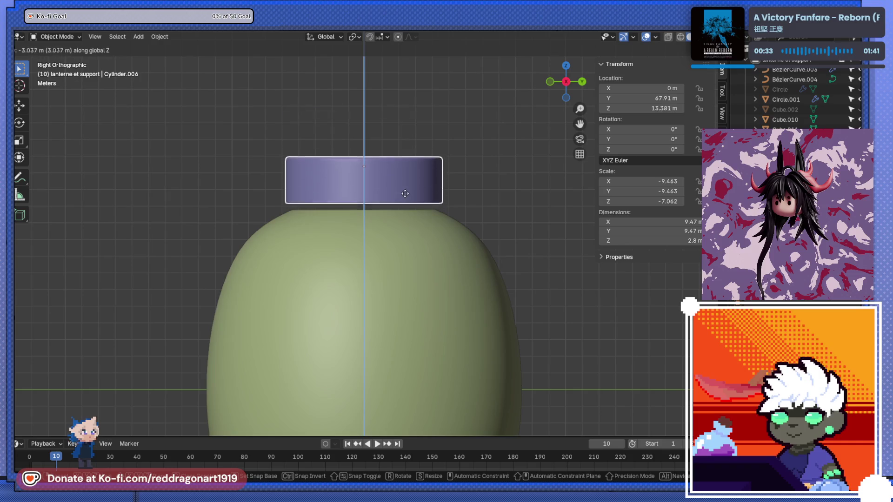
pyautogui.click(436, 215)
# Step: Scale the cap to 0.91 and seat it on the body's top at 12.834 m
pyautogui.press('s')
pyautogui.click(432, 216)
pyautogui.press('g')
pyautogui.press('z')
pyautogui.click(431, 216)
pyautogui.scroll(-4, 409, 255)
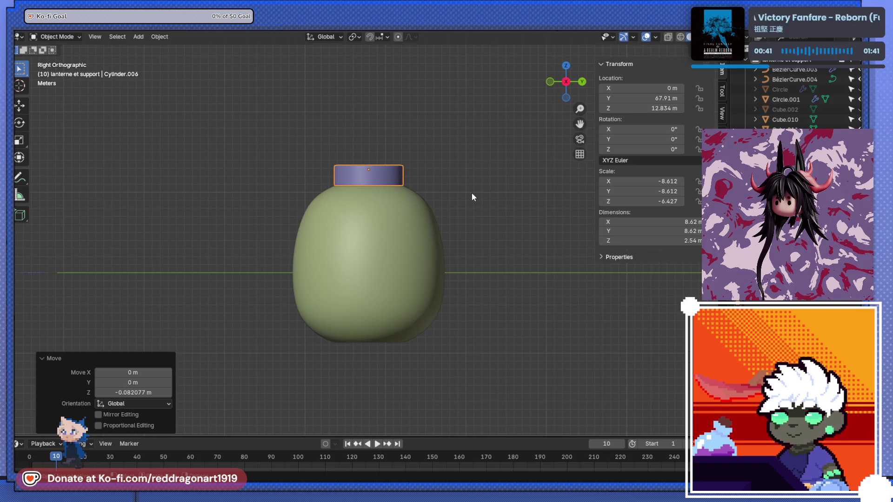
pyautogui.press('g')
pyautogui.press('Escape')
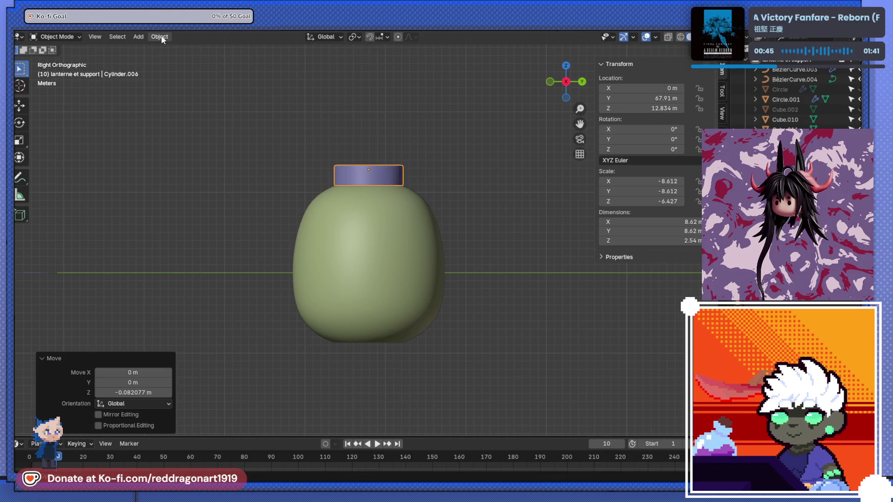
# Step: Snap the 3D cursor to the body and set the cap's origin to the cursor
pyautogui.scroll(-4, 275, 202)
pyautogui.click(374, 241)
pyautogui.hotkey('shift', 's')
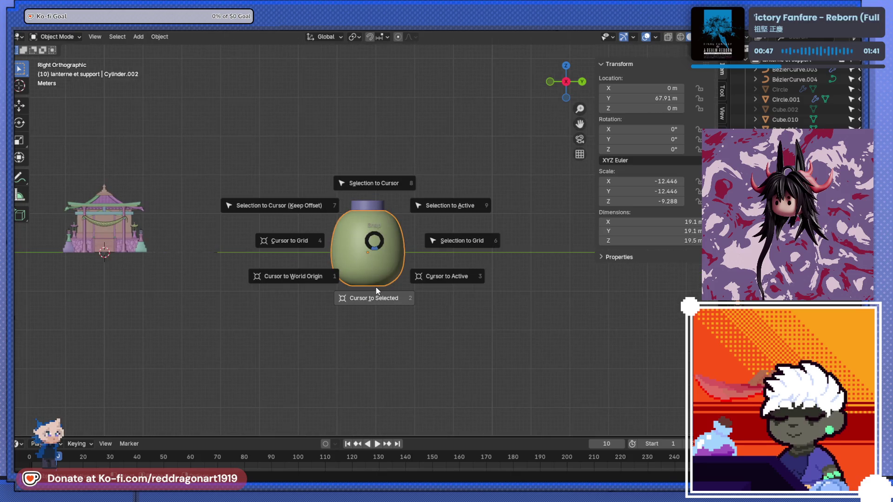
pyautogui.click(376, 287)
pyautogui.scroll(4, 370, 230)
pyautogui.click(375, 172)
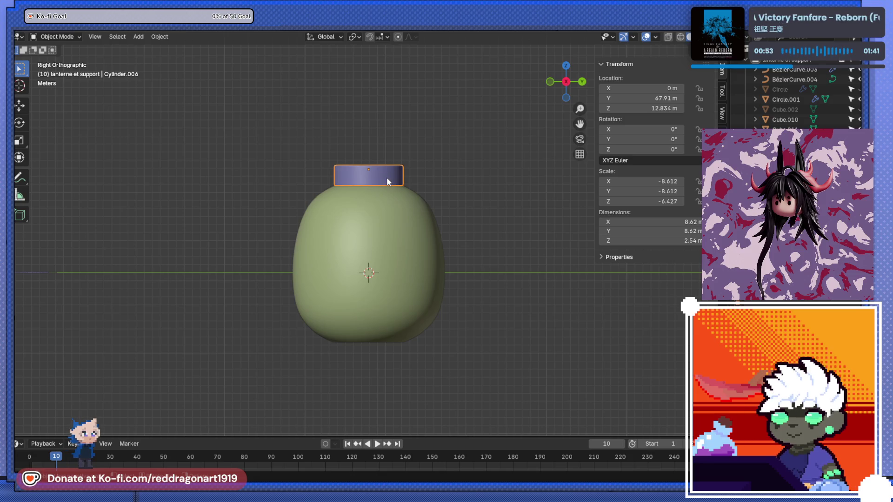
pyautogui.click(159, 37)
pyautogui.moveTo(213, 58)
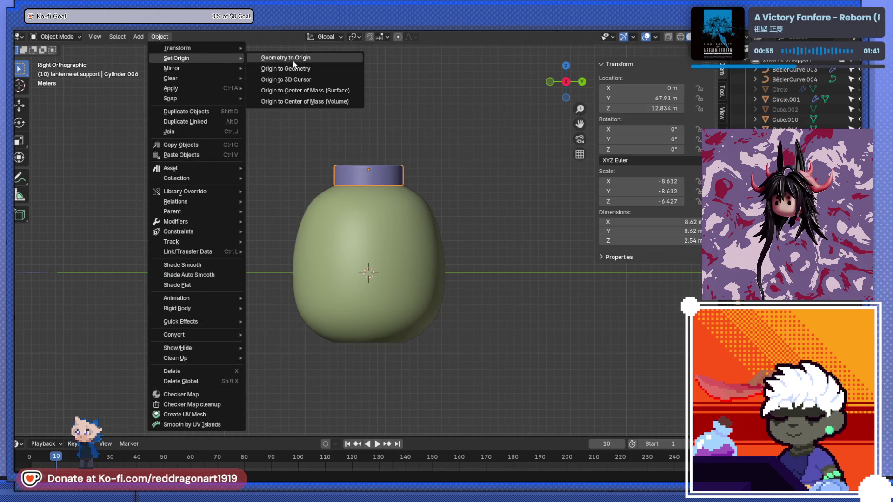
pyautogui.click(305, 69)
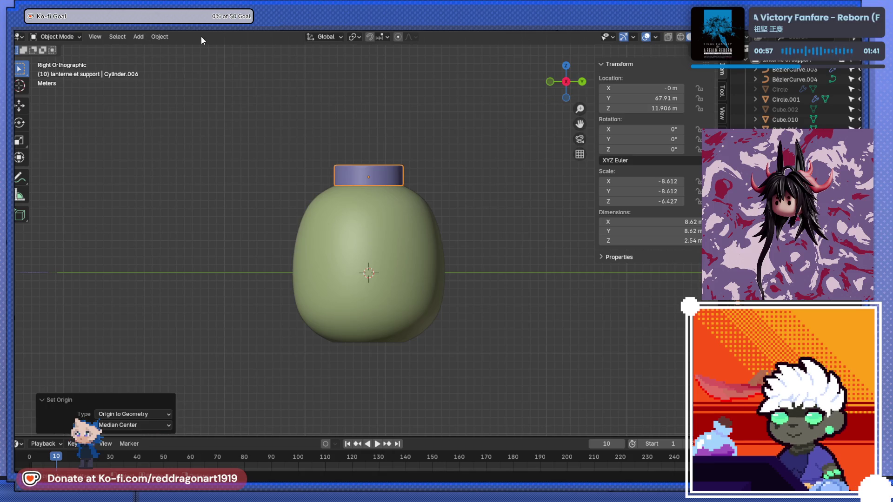
pyautogui.click(155, 37)
pyautogui.moveTo(220, 57)
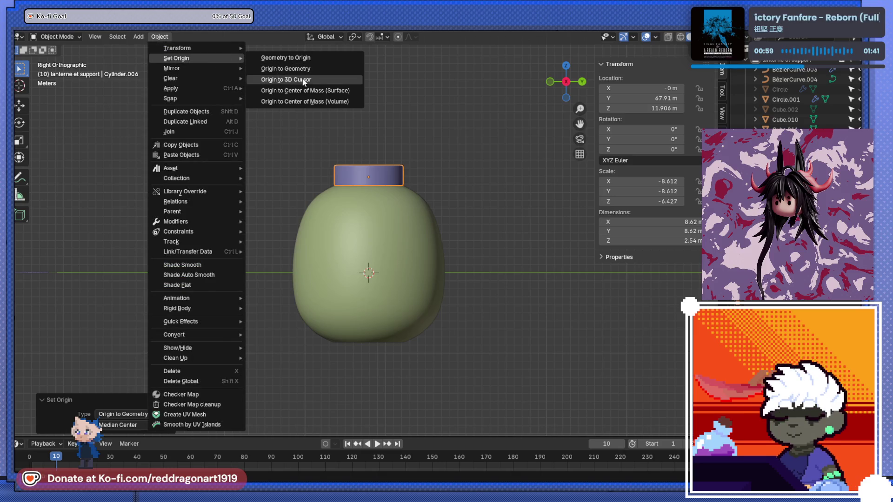
pyautogui.click(303, 80)
# Step: Centre the body's origin on its geometry, snap the cursor there, set the cap's origin to it, then duplicate the cap
pyautogui.click(378, 247)
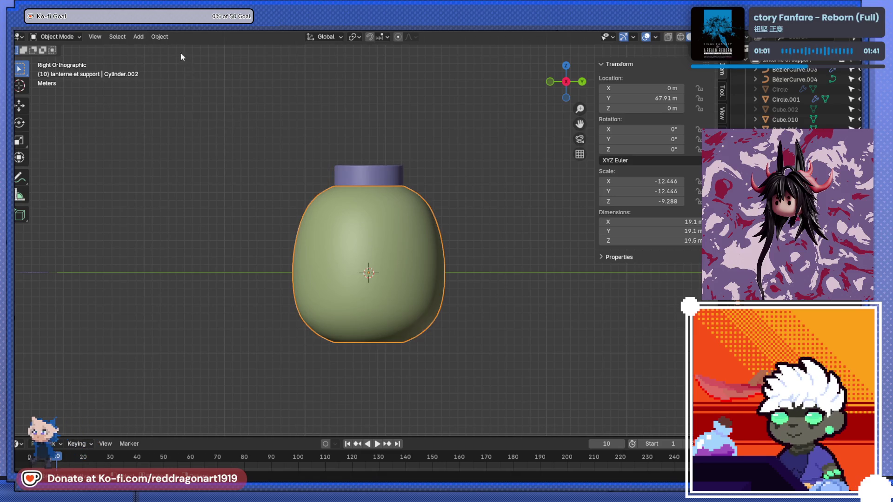
pyautogui.click(167, 38)
pyautogui.moveTo(199, 58)
pyautogui.click(284, 71)
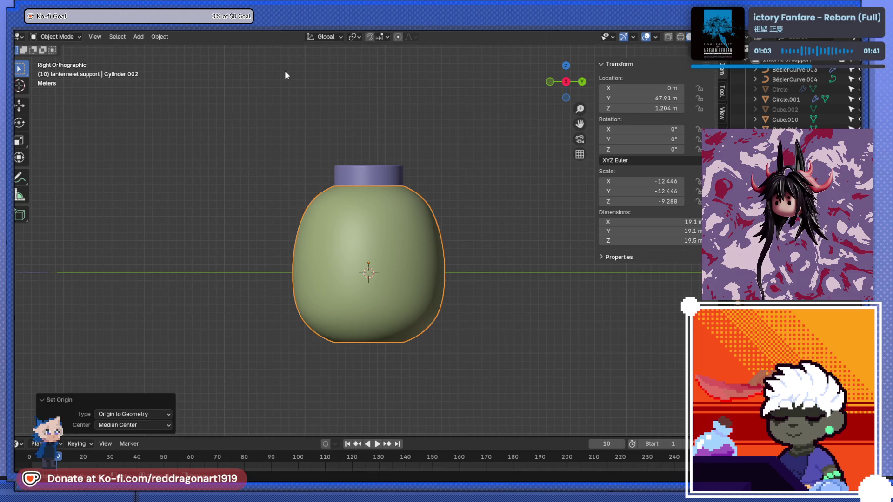
pyautogui.hotkey('shift', 's')
pyautogui.click(371, 269)
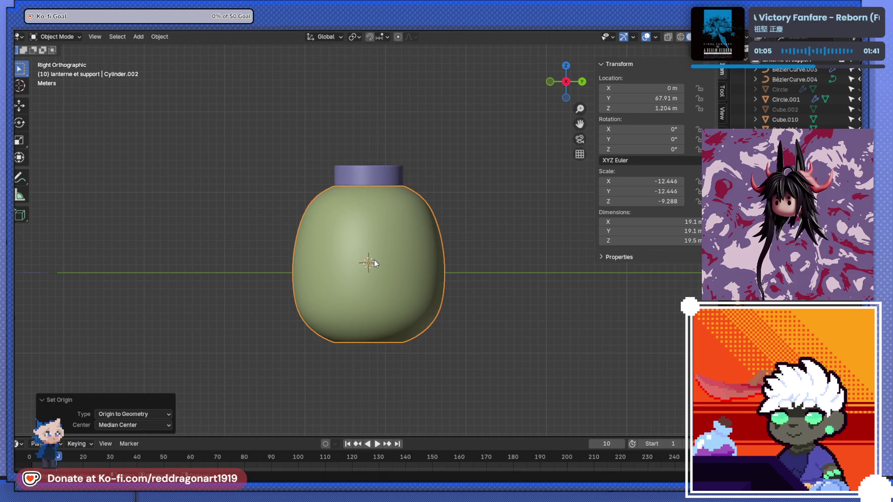
pyautogui.click(371, 177)
pyautogui.click(160, 36)
pyautogui.moveTo(219, 64)
pyautogui.click(290, 79)
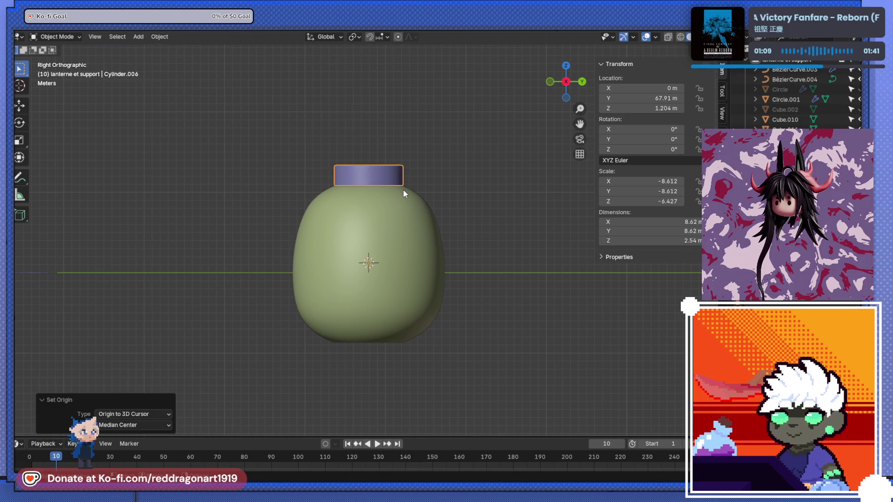
pyautogui.hotkey('shift', 'd')
# Step: Rotate the duplicated cap 180° on X so it sits beneath the lantern body
pyautogui.write('r')
pyautogui.write('90')
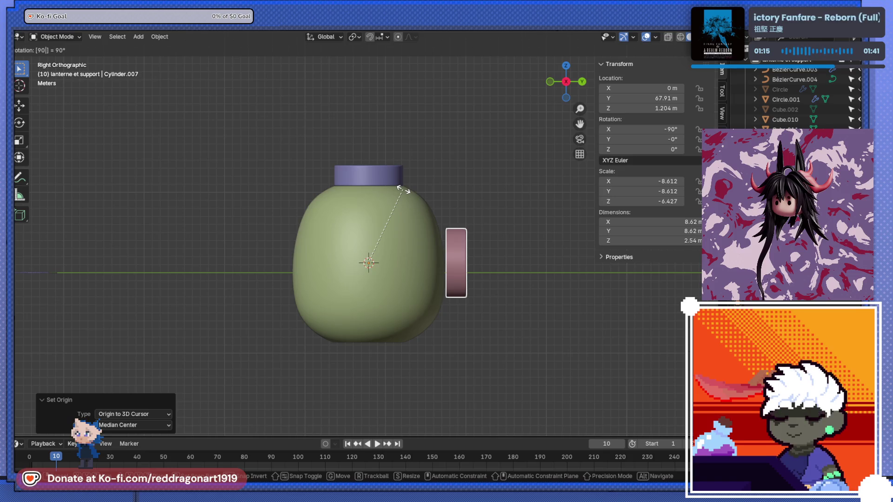
pyautogui.press('BackSpace')
pyautogui.press('BackSpace')
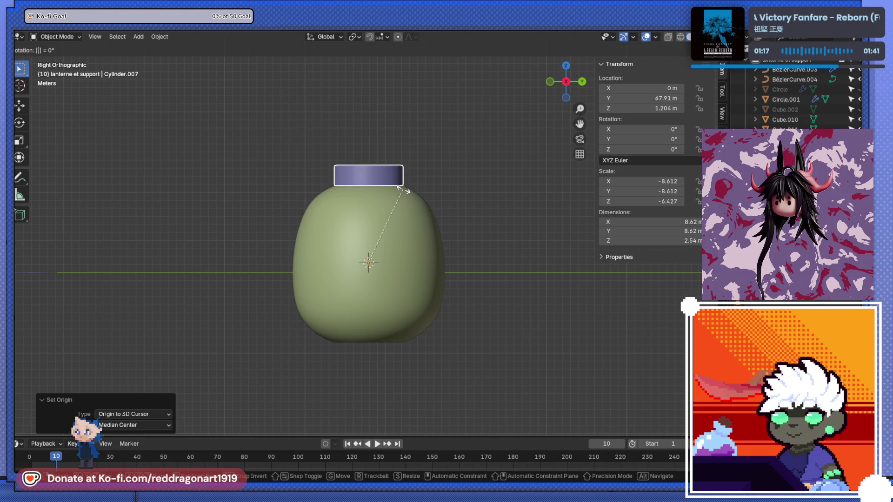
pyautogui.write('180')
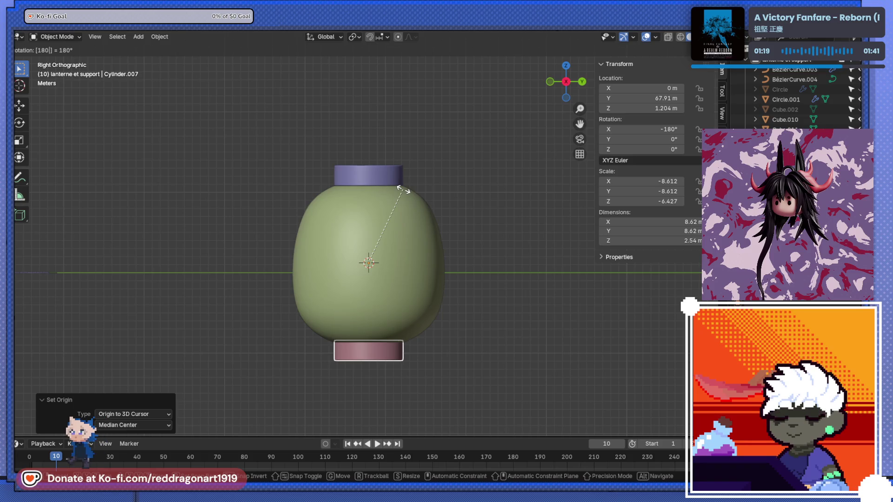
pyautogui.press('Return')
pyautogui.moveTo(417, 222)
pyautogui.mouseDown(button='middle')
pyautogui.moveTo(358, 211)
pyautogui.moveTo(411, 235)
pyautogui.moveTo(273, 272)
pyautogui.mouseUp(button='middle')
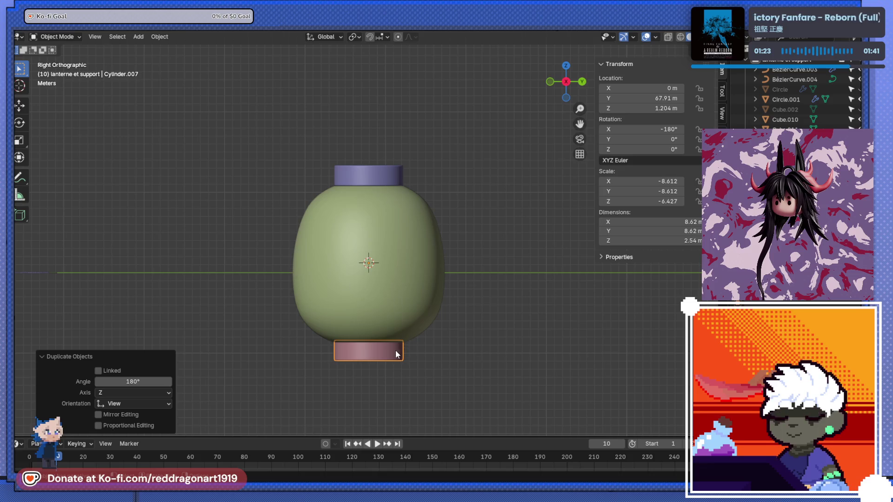
pyautogui.click(382, 296)
# Step: Delete the faces of the lantern body's lower half
pyautogui.press('Tab')
pyautogui.press('3')
pyautogui.moveTo(237, 269)
pyautogui.mouseDown()
pyautogui.moveTo(580, 363)
pyautogui.moveTo(583, 376)
pyautogui.mouseUp()
pyautogui.press('x')
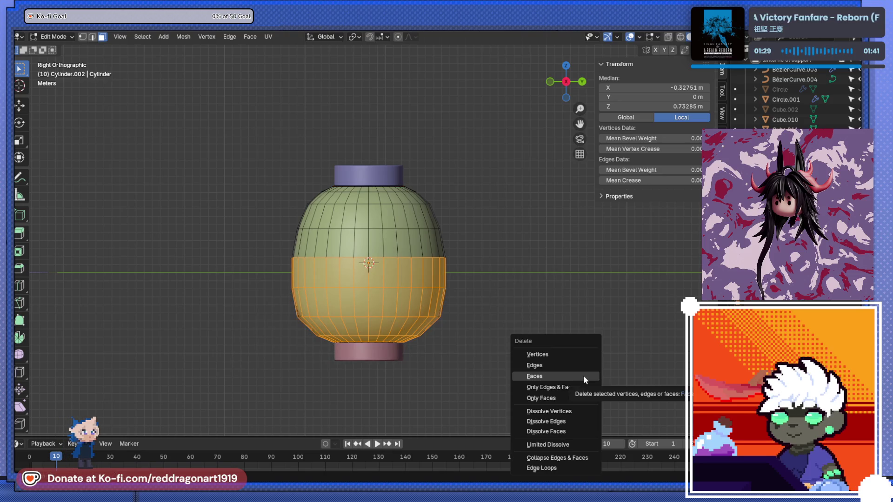
pyautogui.click(583, 375)
pyautogui.hotkey('alt', 'z')
pyautogui.hotkey('ctrl', 'z')
pyautogui.hotkey('ctrl', 'z')
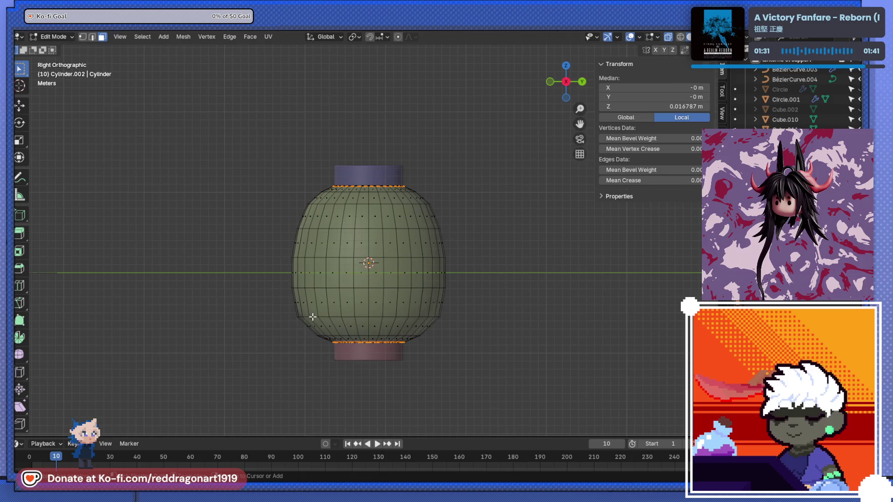
pyautogui.moveTo(243, 269); pyautogui.dragTo(587, 364)
pyautogui.press('x')
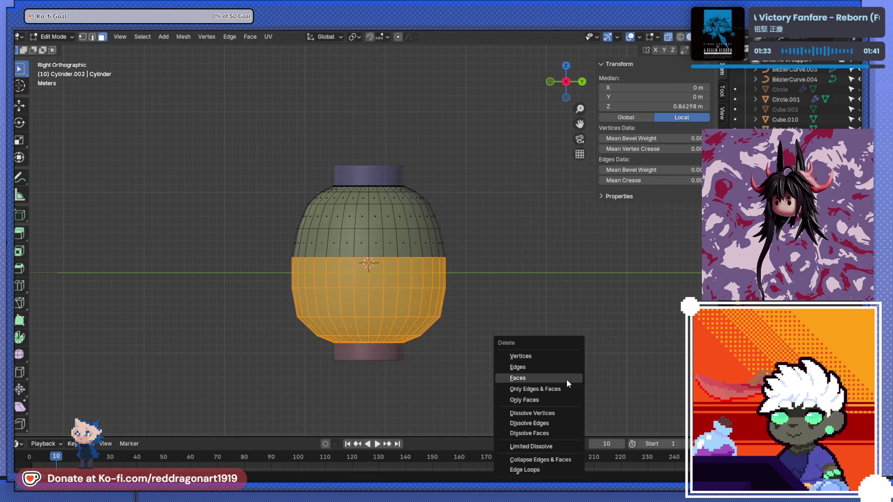
pyautogui.click(566, 380)
# Step: Add a Mirror modifier to the body to recreate the lower half
pyautogui.press('F3')
pyautogui.write('MI')
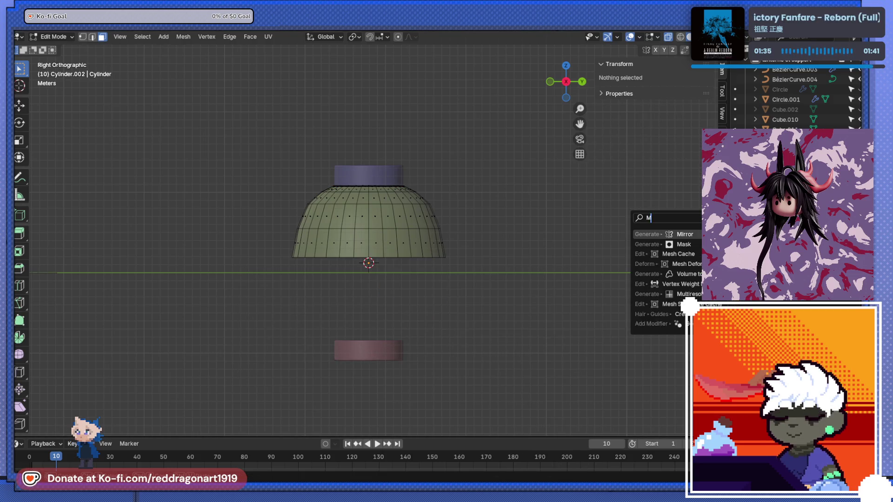
pyautogui.press('Return')
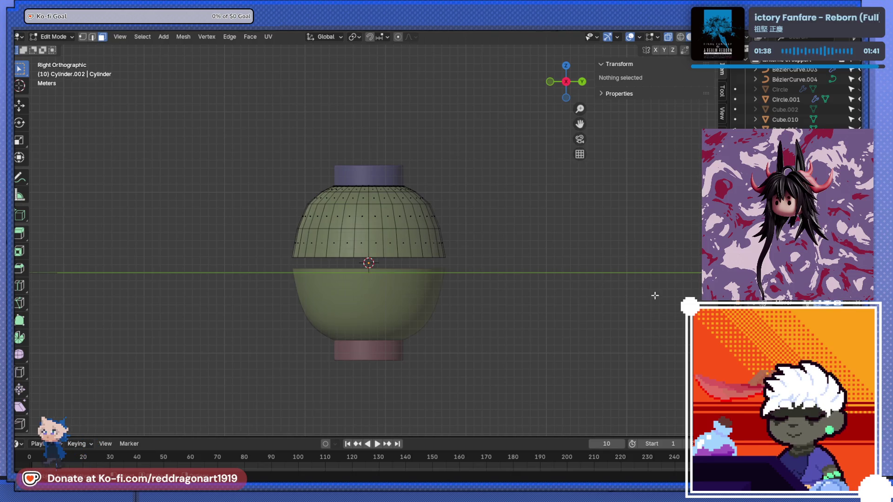
pyautogui.scroll(3, 416, 261)
pyautogui.scroll(-2, 421, 227)
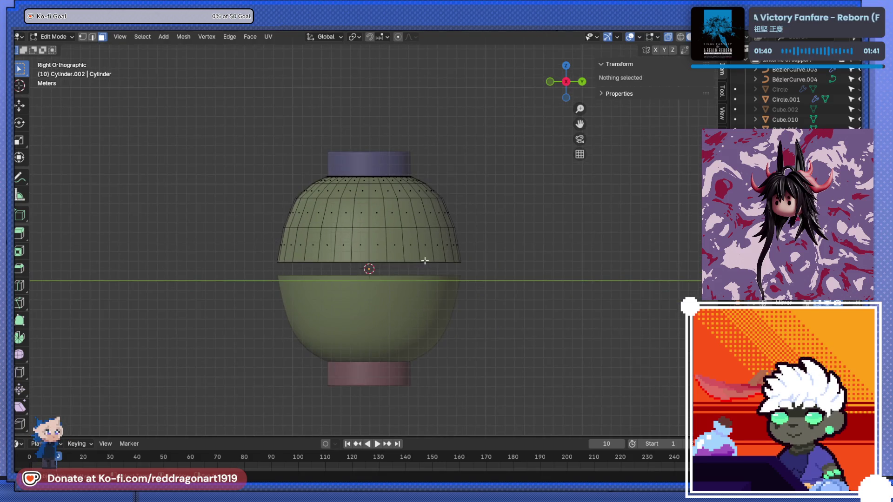
pyautogui.scroll(1, 294, 236)
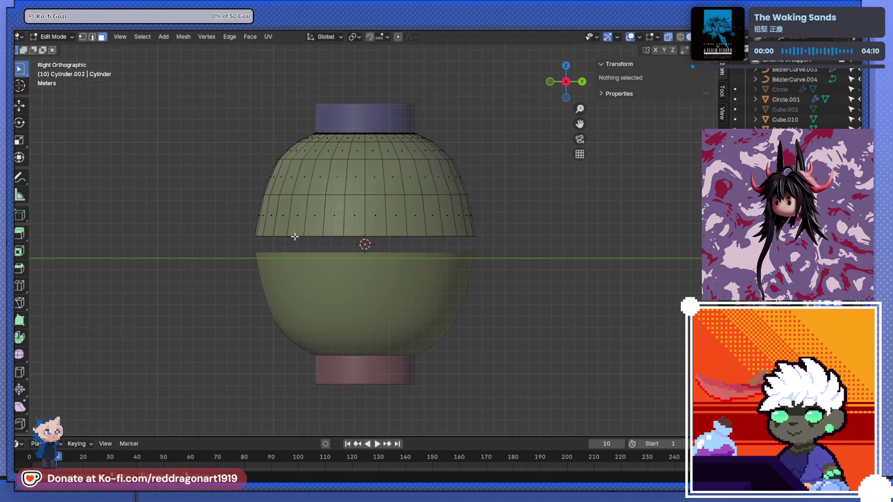
pyautogui.click(81, 37)
# Step: Move the bottom ring of the top half down along Z to lengthen the body
pyautogui.moveTo(212, 217)
pyautogui.mouseDown()
pyautogui.moveTo(542, 234)
pyautogui.moveTo(556, 249)
pyautogui.mouseUp()
pyautogui.press('g')
pyautogui.press('z')
pyautogui.click(558, 265)
pyautogui.press('g')
pyautogui.press('Escape')
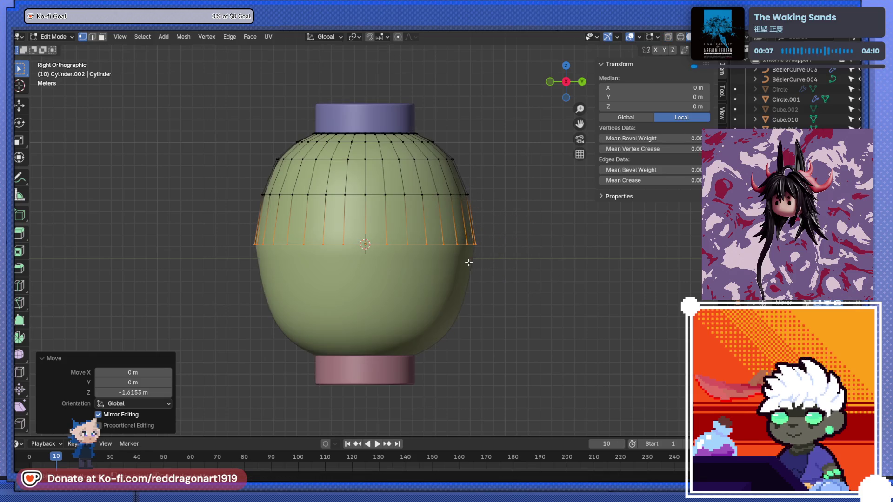
pyautogui.press('Tab')
pyautogui.scroll(-2, 465, 267)
pyautogui.moveTo(465, 267); pyautogui.dragTo(460, 269, button='middle')
pyautogui.press('Tab')
pyautogui.scroll(5, 460, 270)
pyautogui.press('KP_3')
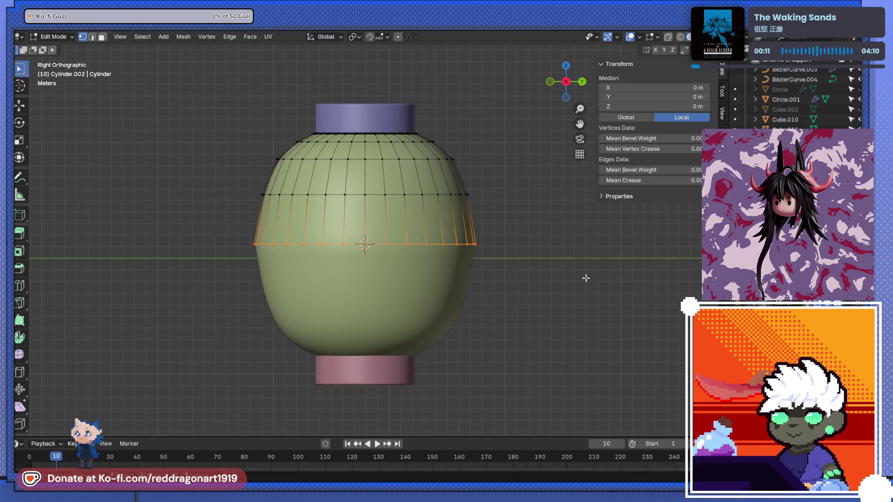
# Step: Scale that ring to 0.959 and apply the Mirror modifier
pyautogui.press('s')
pyautogui.click(577, 277)
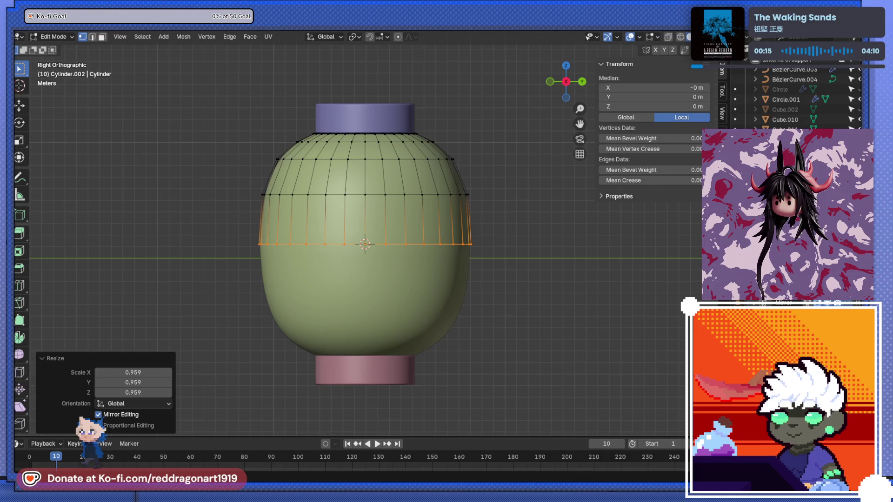
pyautogui.press('Tab')
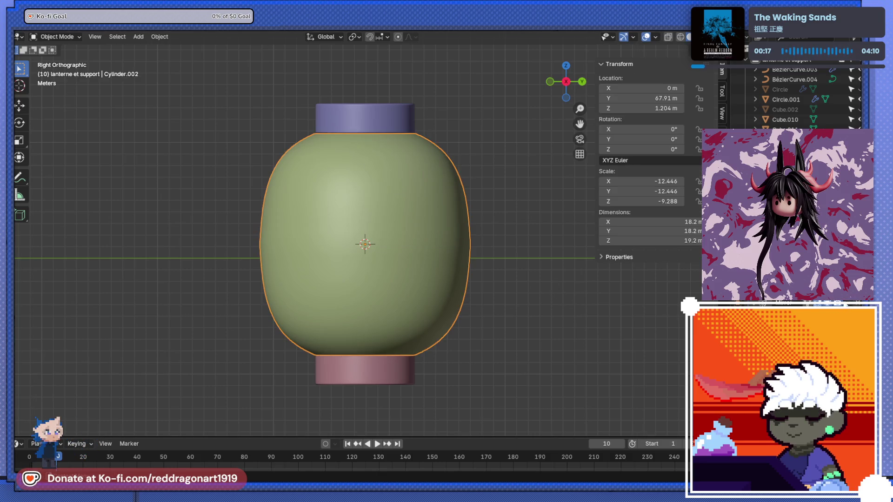
pyautogui.hotkey('ctrl', 'a')
pyautogui.moveTo(372, 263)
pyautogui.mouseDown(button='middle')
pyautogui.moveTo(419, 213)
pyautogui.moveTo(395, 314)
pyautogui.moveTo(398, 250)
pyautogui.mouseUp(button='middle')
pyautogui.press('KP_3')
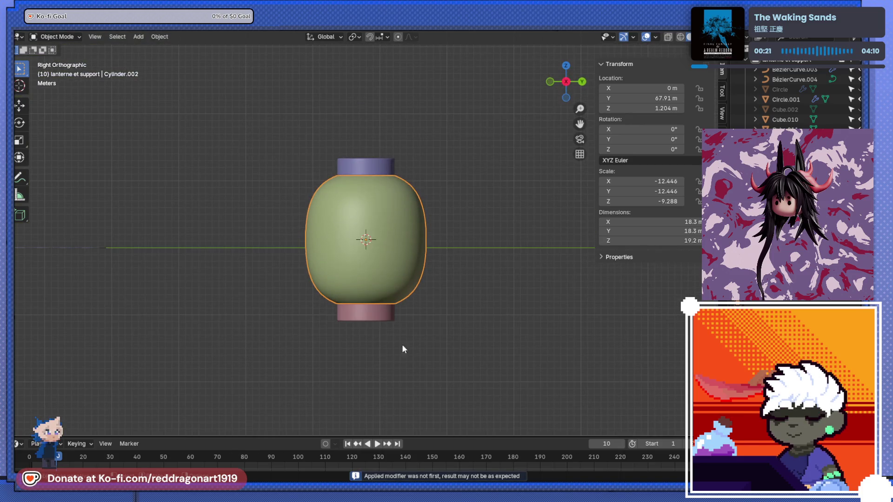
# Step: Scale the purple top cap and pink bottom cap down along Z, leaving them 2.32 m tall
pyautogui.click(365, 173)
pyautogui.keyDown('shift'); pyautogui.click(363, 317); pyautogui.keyUp('shift')
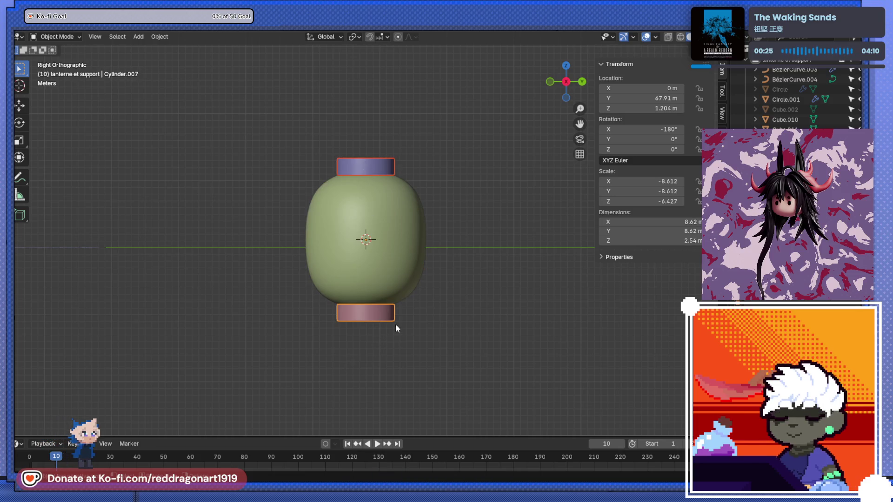
pyautogui.press('s')
pyautogui.press('z')
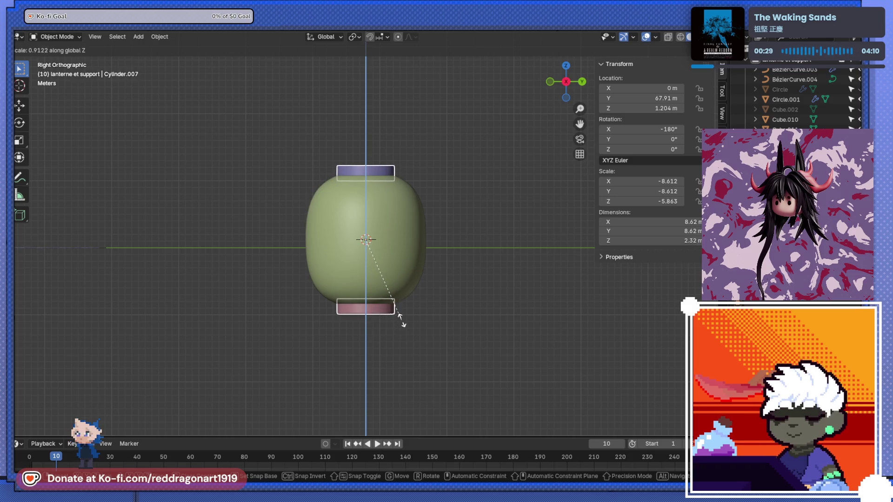
pyautogui.click(401, 320)
pyautogui.moveTo(461, 326)
pyautogui.mouseDown(button='middle')
pyautogui.moveTo(359, 317)
pyautogui.moveTo(327, 355)
pyautogui.moveTo(401, 256)
pyautogui.moveTo(424, 191)
pyautogui.mouseUp(button='middle')
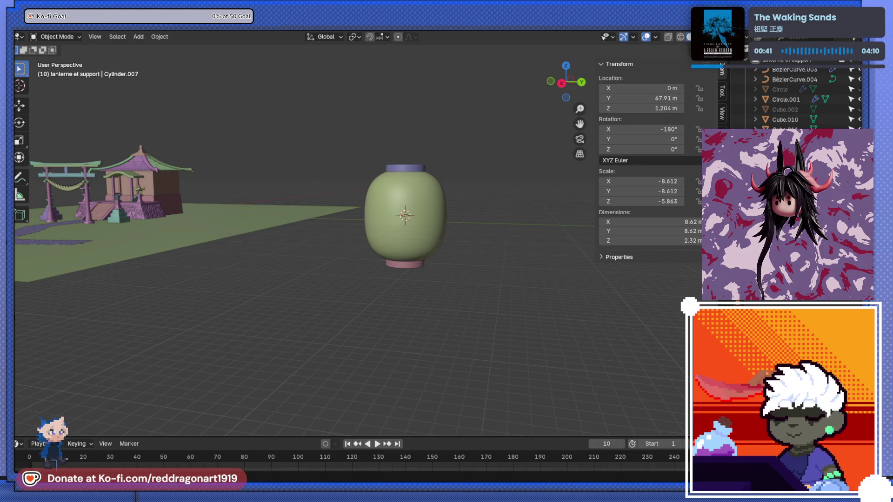
pyautogui.click(434, 192)
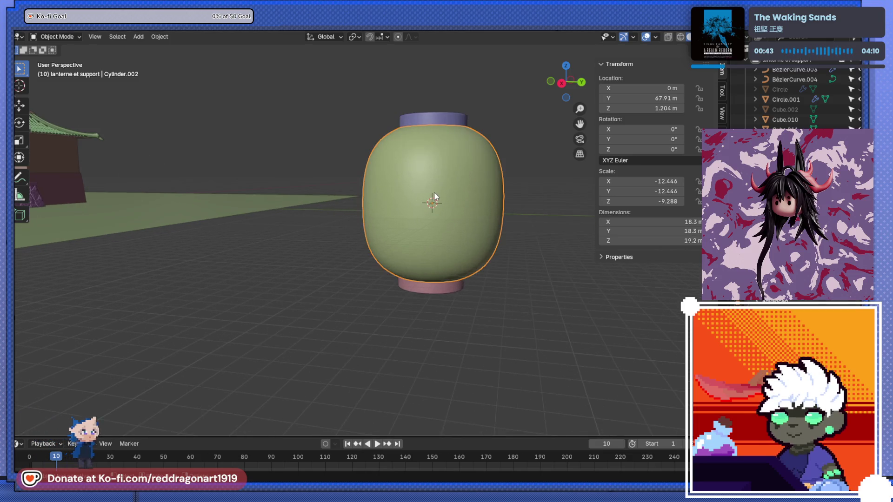
# Step: In Edit Mode, add centred loop cuts across the middle and lower lantern body, undoing an unwanted top cut
pyautogui.press('KP_Decimal')
pyautogui.press('Tab')
pyautogui.scroll(-4, 367, 251)
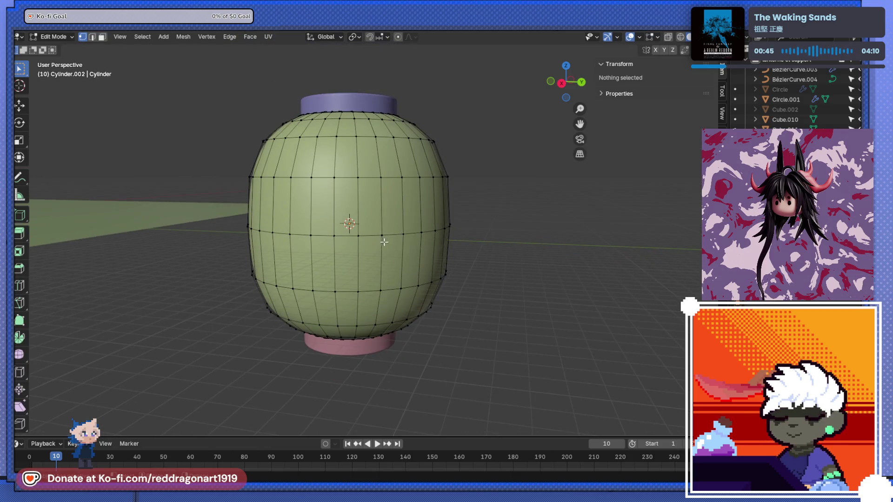
pyautogui.hotkey('ctrl', 'r')
pyautogui.click(409, 212)
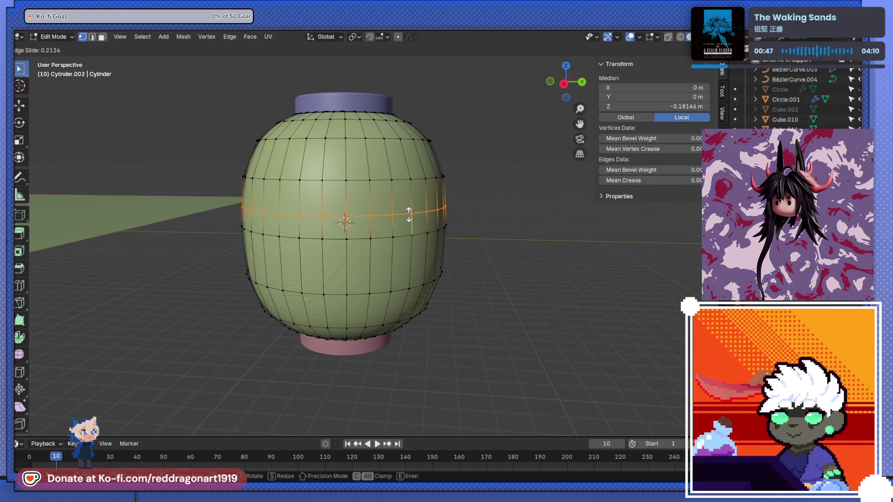
pyautogui.rightClick(407, 211)
pyautogui.hotkey('ctrl', 'r')
pyautogui.click(411, 255)
pyautogui.rightClick(412, 255)
pyautogui.scroll(-3, 412, 255)
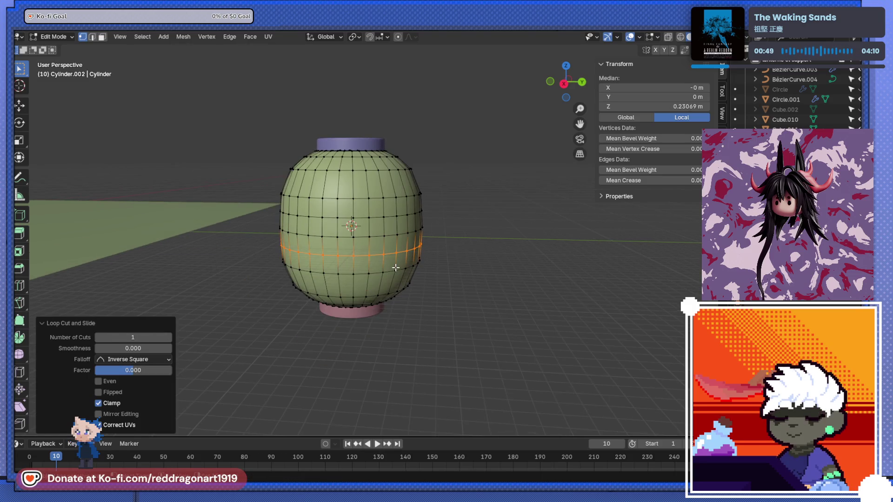
pyautogui.hotkey('ctrl', 'r')
pyautogui.click(412, 185)
pyautogui.rightClick(412, 185)
pyautogui.hotkey('ctrl', 'z')
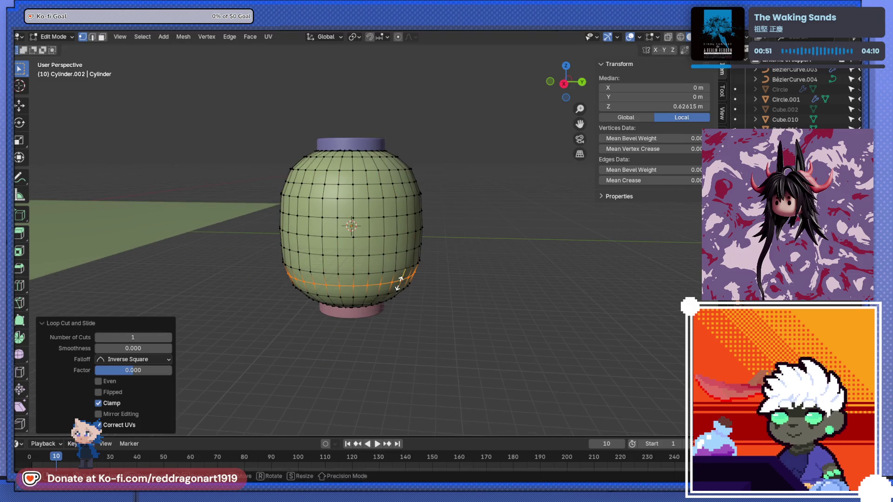
pyautogui.scroll(2, 400, 285)
# Step: Select two lower edge loops, then set a straight side view with face selection
pyautogui.click(91, 37)
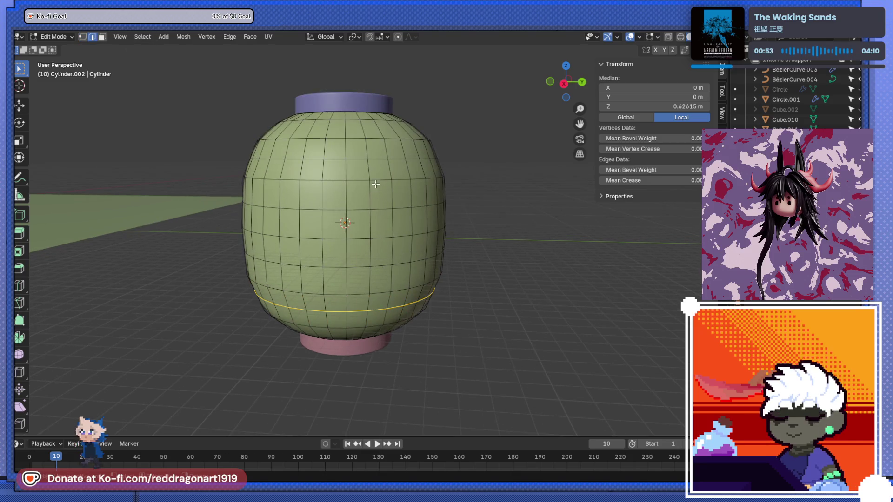
pyautogui.keyDown('alt'); pyautogui.keyDown('shift'); pyautogui.click(338, 295); pyautogui.keyUp('shift'); pyautogui.keyUp('alt')
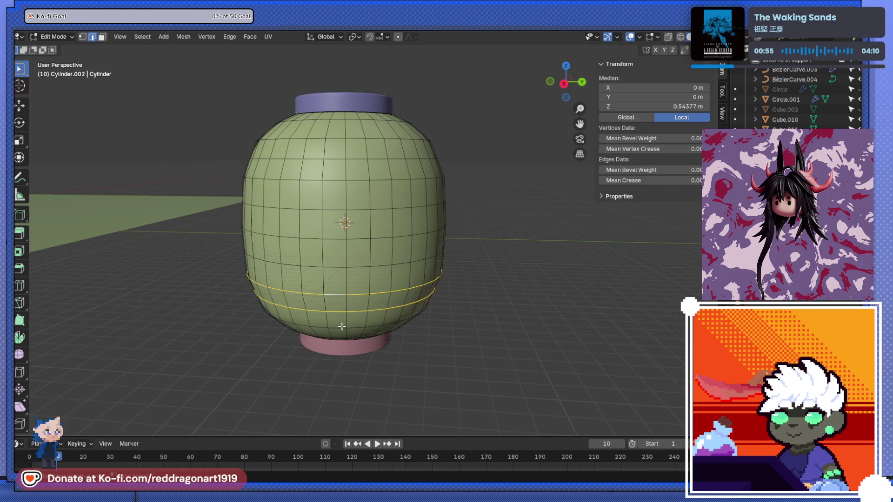
pyautogui.keyDown('alt'); pyautogui.keyDown('shift'); pyautogui.click(343, 266); pyautogui.keyUp('shift'); pyautogui.keyUp('alt')
pyautogui.press('s')
pyautogui.rightClick(402, 264)
pyautogui.moveTo(419, 283)
pyautogui.mouseDown(button='middle')
pyautogui.moveTo(380, 322)
pyautogui.moveTo(383, 197)
pyautogui.mouseUp(button='middle')
pyautogui.click(102, 37)
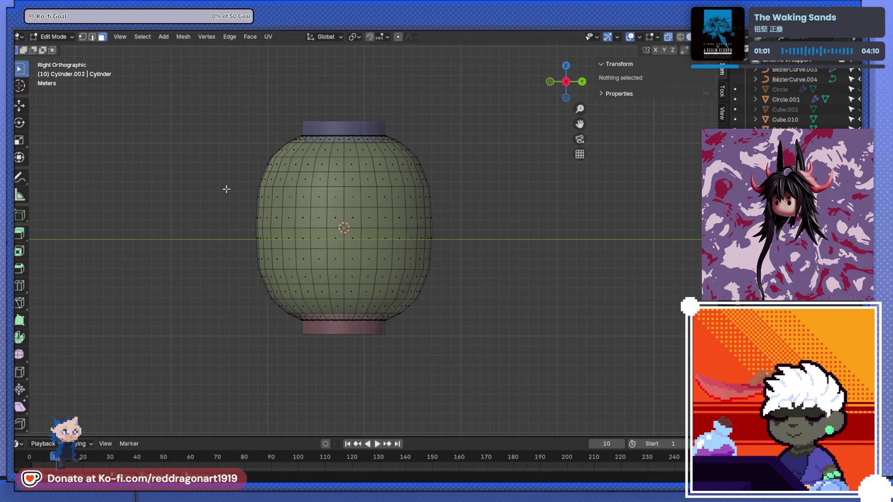
# Step: Try insetting all lantern faces at once, then cancel and clear the selection
pyautogui.moveTo(172, 143)
pyautogui.mouseDown()
pyautogui.moveTo(449, 228)
pyautogui.moveTo(460, 285)
pyautogui.moveTo(514, 304)
pyautogui.mouseUp()
pyautogui.keyDown('shift'); pyautogui.moveTo(225, 261); pyautogui.dragTo(491, 319); pyautogui.keyUp('shift')
pyautogui.scroll(2, 410, 267)
pyautogui.keyDown('shift'); pyautogui.moveTo(410, 267); pyautogui.dragTo(440, 302, button='middle'); pyautogui.keyUp('shift')
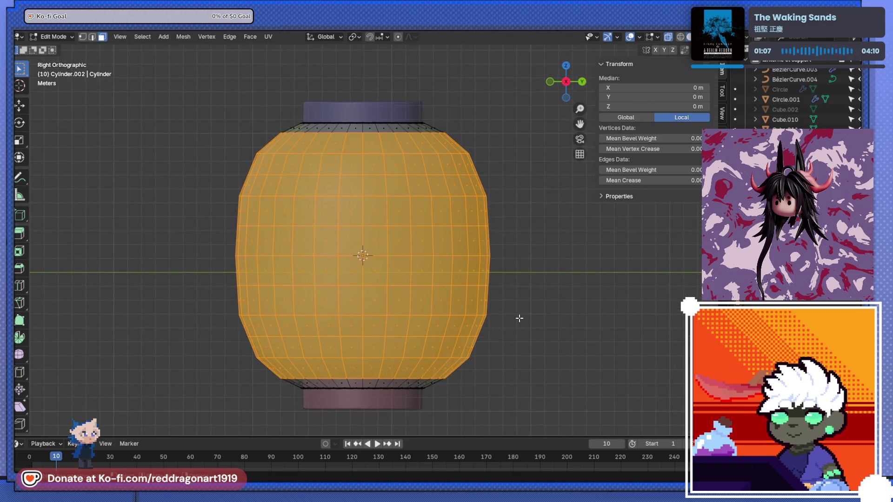
pyautogui.press('i')
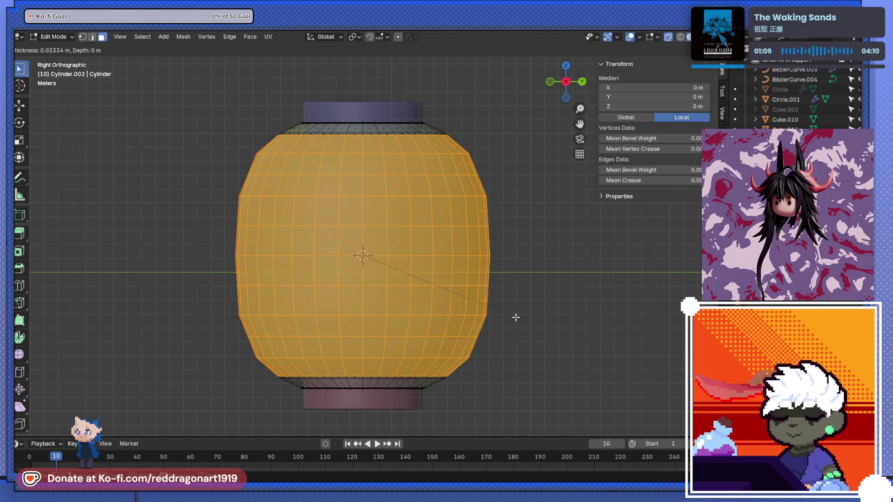
pyautogui.press('Escape')
pyautogui.moveTo(456, 304)
pyautogui.mouseDown(button='middle')
pyautogui.moveTo(356, 312)
pyautogui.moveTo(428, 310)
pyautogui.moveTo(426, 293)
pyautogui.mouseUp(button='middle')
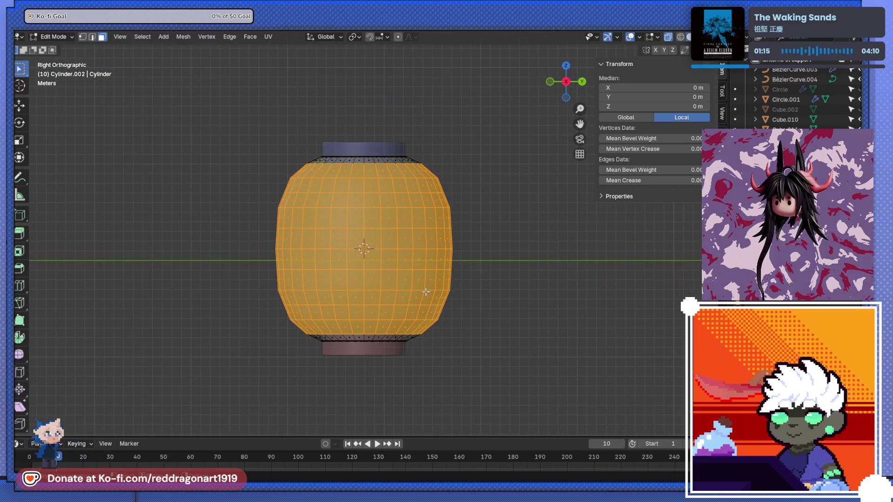
pyautogui.scroll(3, 429, 303)
pyautogui.click(231, 364)
# Step: Inset the bottom four horizontal face bands one at a time
pyautogui.moveTo(239, 333); pyautogui.dragTo(533, 346)
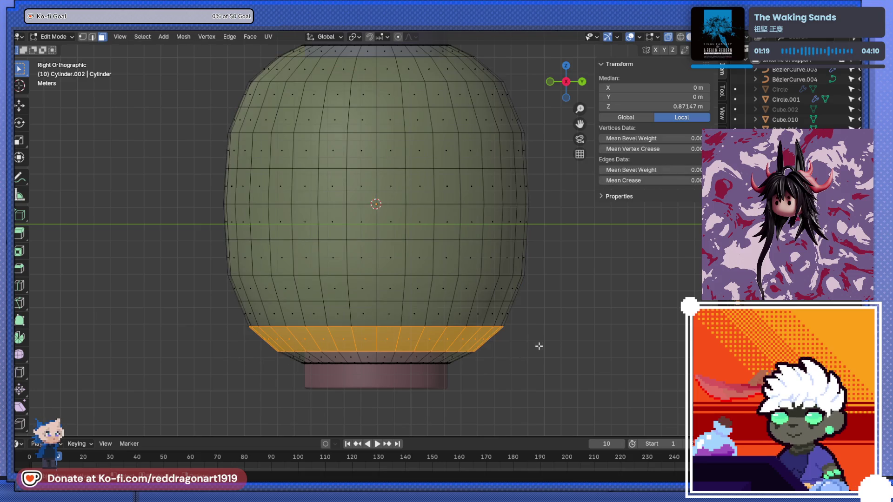
pyautogui.press('i')
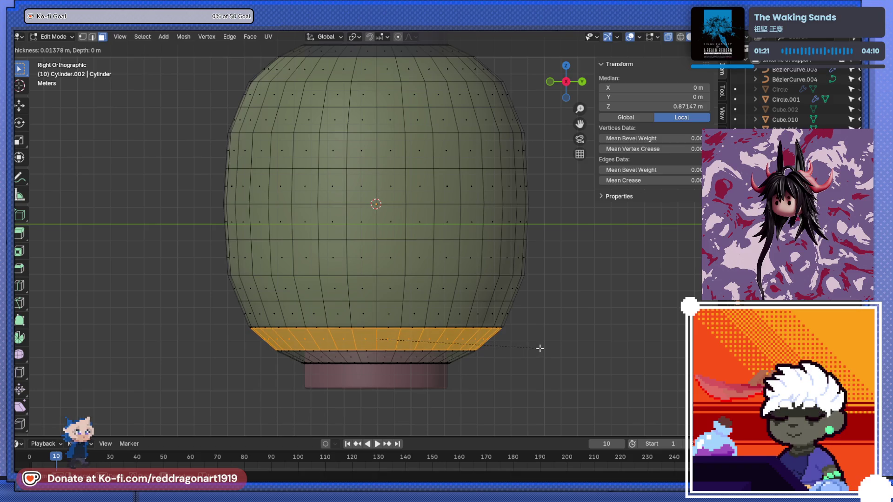
pyautogui.click(539, 348)
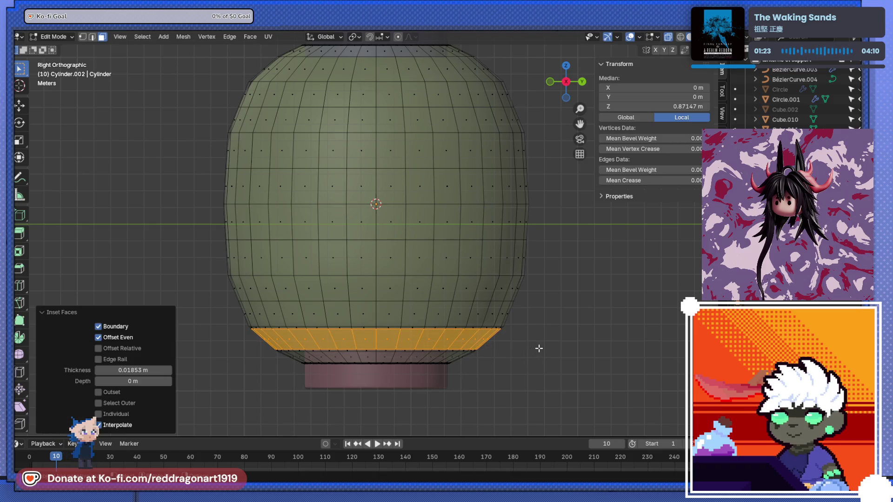
pyautogui.moveTo(213, 305); pyautogui.dragTo(542, 320)
pyautogui.press('i')
pyautogui.click(540, 320)
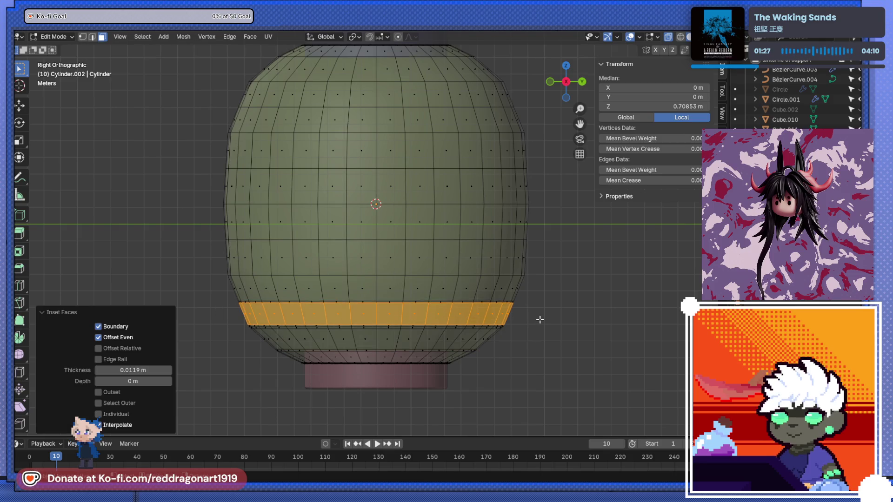
pyautogui.moveTo(345, 287); pyautogui.dragTo(546, 294)
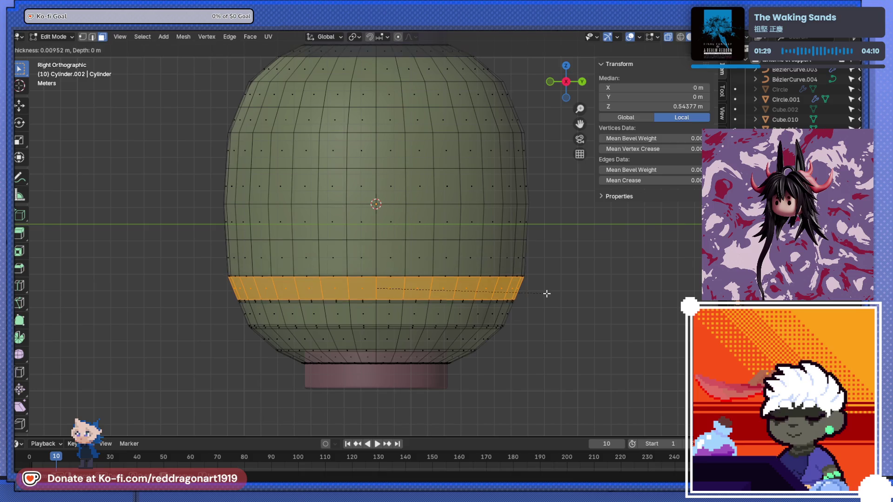
pyautogui.moveTo(471, 258); pyautogui.dragTo(539, 259)
pyautogui.press('i')
pyautogui.click(411, 235)
pyautogui.moveTo(219, 216); pyautogui.dragTo(556, 230)
pyautogui.press('i')
pyautogui.click(552, 230)
# Step: Inset the remaining upper bands individually up to the topmost (0.007129 m), then select the band below the cap
pyautogui.moveTo(372, 184); pyautogui.dragTo(535, 198)
pyautogui.press('i')
pyautogui.click(253, 126)
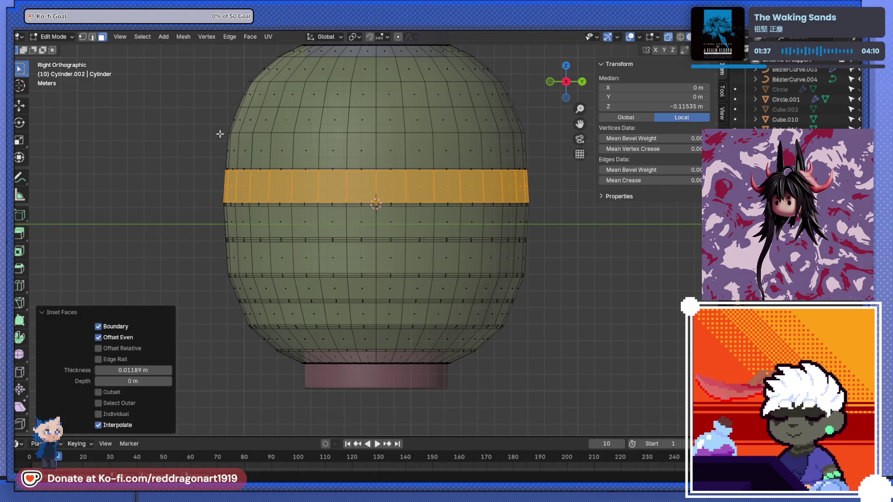
pyautogui.moveTo(379, 146); pyautogui.dragTo(379, 147)
pyautogui.press('i')
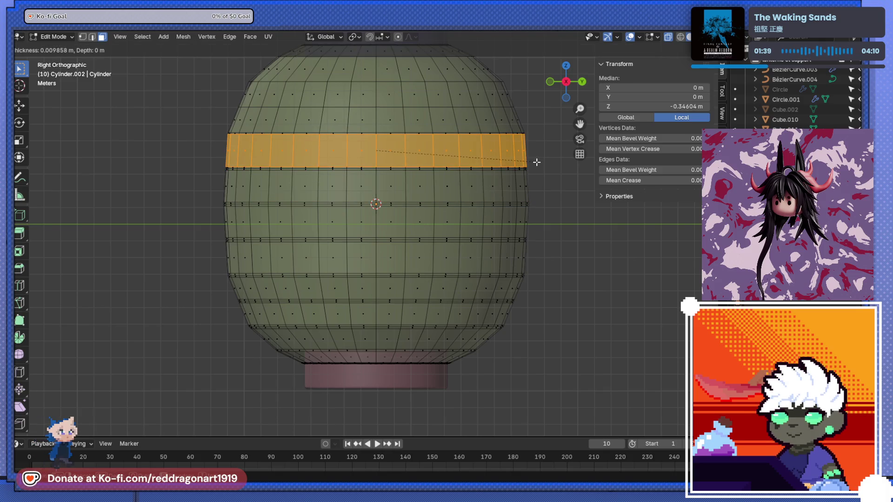
pyautogui.click(380, 148)
pyautogui.moveTo(472, 120); pyautogui.dragTo(475, 123)
pyautogui.press('i')
pyautogui.click(508, 124)
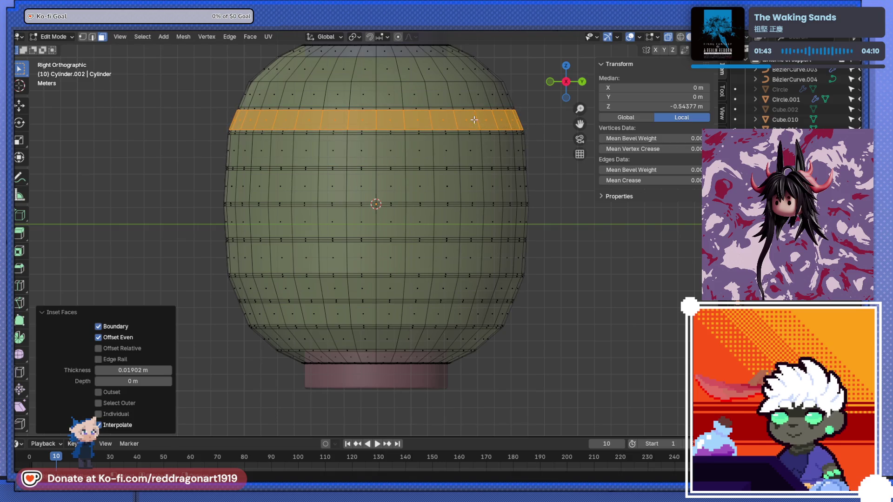
pyautogui.moveTo(335, 109)
pyautogui.mouseDown()
pyautogui.moveTo(502, 120)
pyautogui.moveTo(518, 100)
pyautogui.mouseUp()
pyautogui.moveTo(233, 92); pyautogui.dragTo(233, 92)
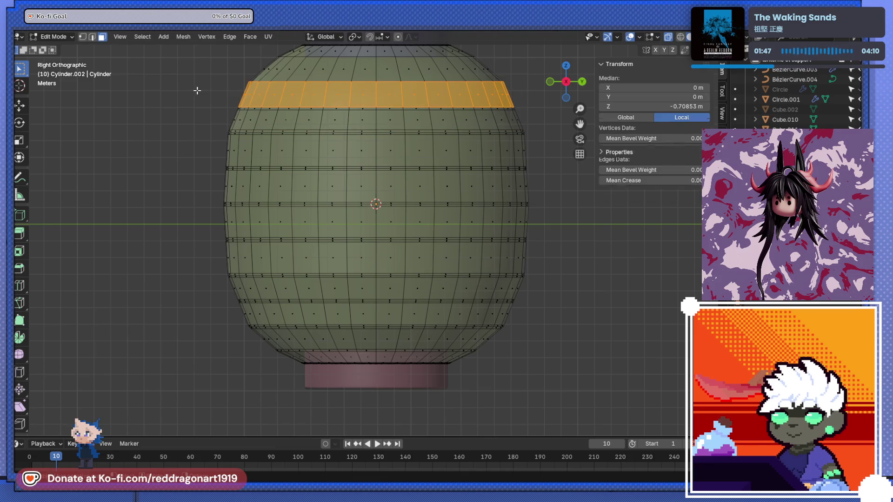
pyautogui.press('i')
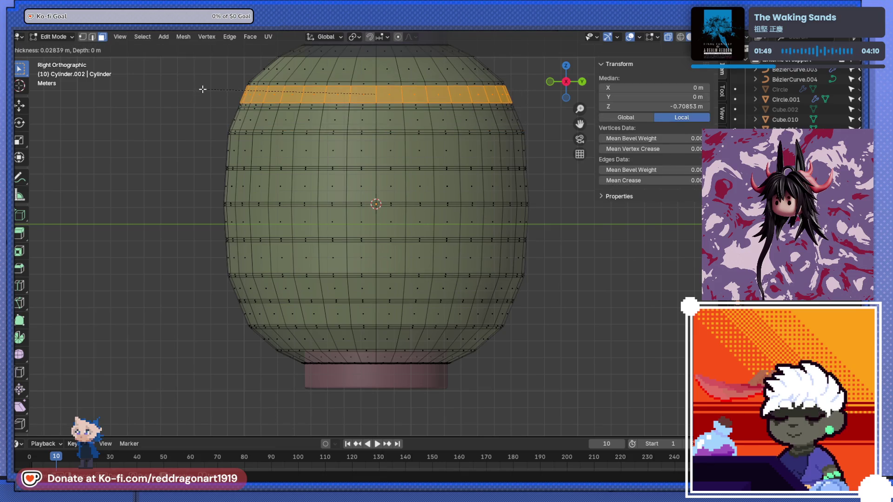
pyautogui.click(201, 89)
pyautogui.moveTo(251, 66); pyautogui.dragTo(500, 76)
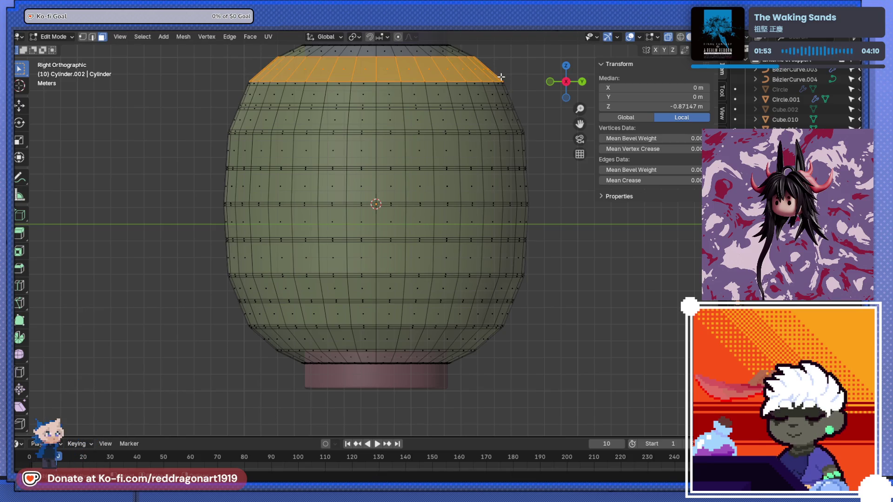
pyautogui.press('i')
pyautogui.click(500, 77)
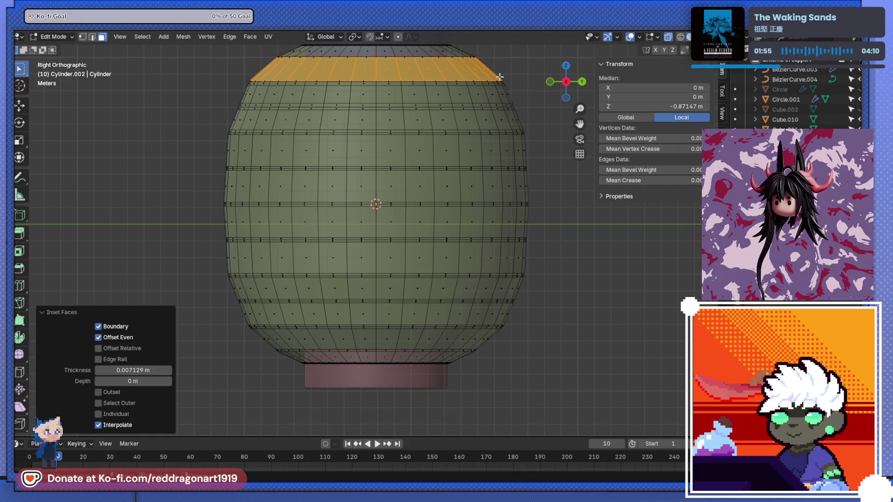
pyautogui.moveTo(435, 93)
pyautogui.keyDown('shift'); pyautogui.mouseDown()
pyautogui.moveTo(596, 99)
pyautogui.moveTo(552, 102)
pyautogui.mouseUp(); pyautogui.keyUp('shift')
# Step: Add seven more inset bands to the selection, working down from the cap to the bottom band
pyautogui.keyDown('shift'); pyautogui.moveTo(229, 118); pyautogui.dragTo(549, 130); pyautogui.keyUp('shift')
pyautogui.keyDown('shift'); pyautogui.moveTo(209, 148); pyautogui.dragTo(554, 158); pyautogui.keyUp('shift')
pyautogui.moveTo(211, 183)
pyautogui.keyDown('shift'); pyautogui.mouseDown()
pyautogui.moveTo(421, 204)
pyautogui.moveTo(553, 202)
pyautogui.mouseUp(); pyautogui.keyUp('shift')
pyautogui.keyDown('shift'); pyautogui.moveTo(209, 216); pyautogui.dragTo(581, 238); pyautogui.keyUp('shift')
pyautogui.keyDown('shift'); pyautogui.moveTo(227, 252); pyautogui.dragTo(612, 262); pyautogui.keyUp('shift')
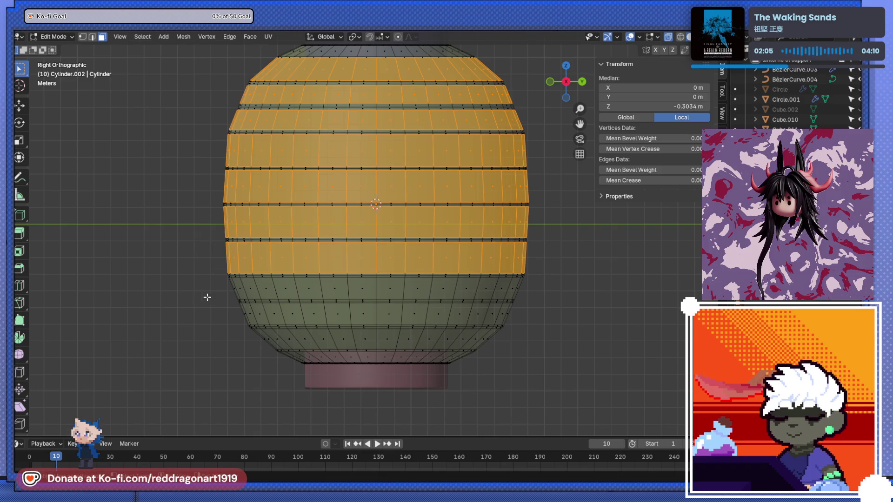
pyautogui.moveTo(480, 288)
pyautogui.keyDown('shift'); pyautogui.mouseDown()
pyautogui.moveTo(556, 293)
pyautogui.moveTo(526, 316)
pyautogui.mouseUp(); pyautogui.keyUp('shift')
pyautogui.keyDown('shift'); pyautogui.moveTo(375, 339); pyautogui.dragTo(522, 340); pyautogui.keyUp('shift')
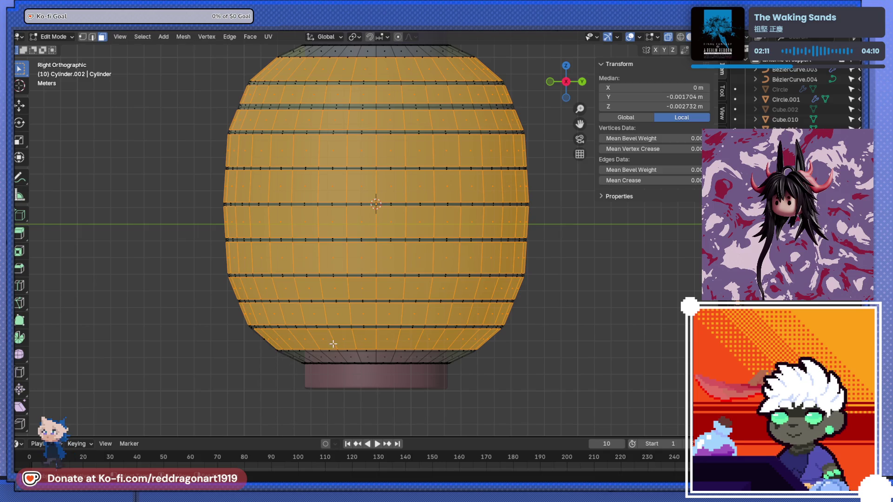
pyautogui.moveTo(379, 285)
pyautogui.keyDown('shift'); pyautogui.mouseDown(button='middle')
pyautogui.moveTo(388, 320)
pyautogui.moveTo(421, 329)
pyautogui.moveTo(378, 367)
pyautogui.mouseUp(button='middle'); pyautogui.keyUp('shift')
# Step: Extrude the selected bands along their normals, then undo that first attempt
pyautogui.hotkey('alt', 'e')
pyautogui.click(411, 353)
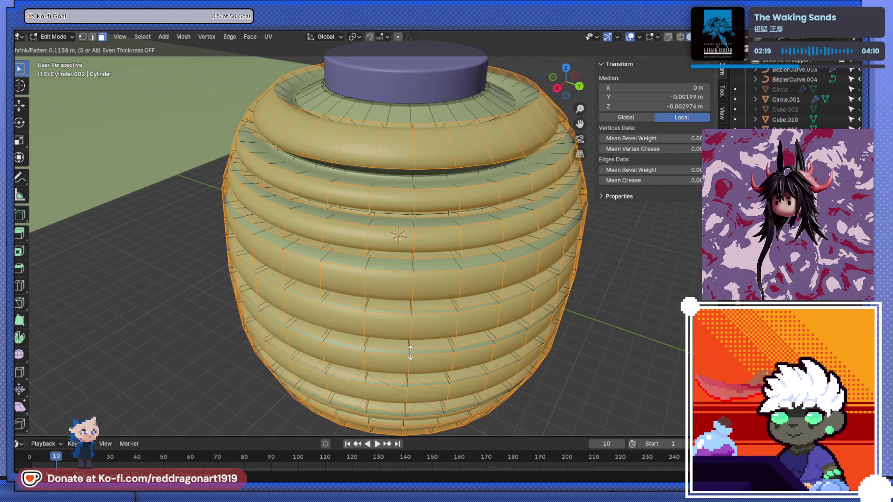
pyautogui.click(412, 353)
pyautogui.moveTo(413, 353)
pyautogui.mouseDown(button='middle')
pyautogui.moveTo(407, 248)
pyautogui.moveTo(479, 256)
pyautogui.moveTo(406, 245)
pyautogui.moveTo(475, 229)
pyautogui.moveTo(438, 257)
pyautogui.mouseUp(button='middle')
pyautogui.press('Tab')
pyautogui.press('Tab')
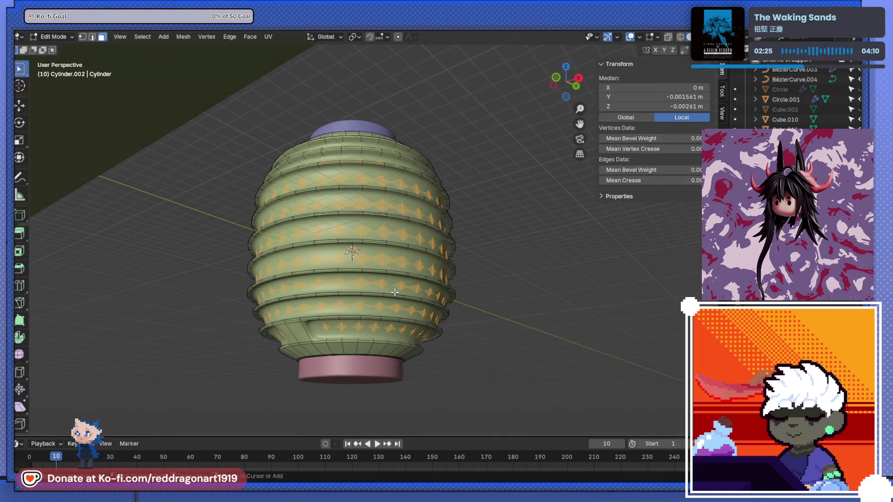
pyautogui.hotkey('ctrl', 'z')
pyautogui.moveTo(299, 336)
pyautogui.mouseDown(button='middle')
pyautogui.moveTo(297, 302)
pyautogui.moveTo(296, 380)
pyautogui.moveTo(295, 352)
pyautogui.mouseUp(button='middle')
# Step: Re-extrude the bands along normals by -0.1629 m into ribs and return to Object Mode
pyautogui.hotkey('alt', 'e')
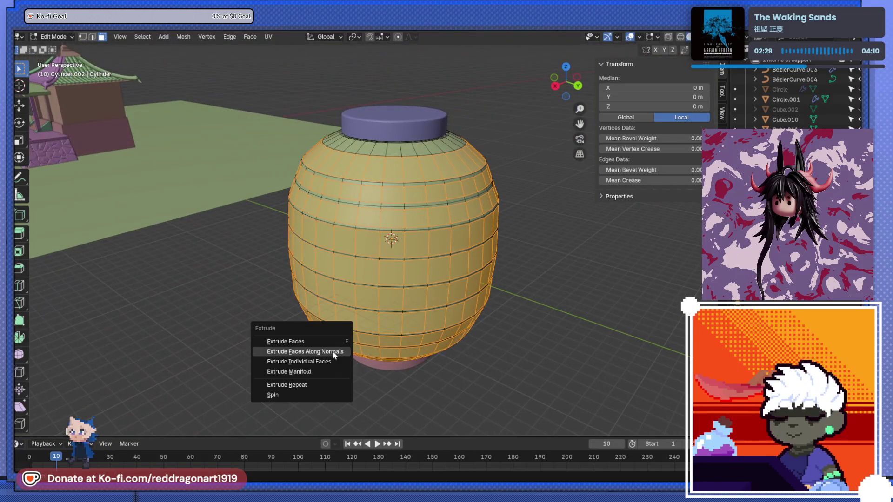
pyautogui.click(332, 351)
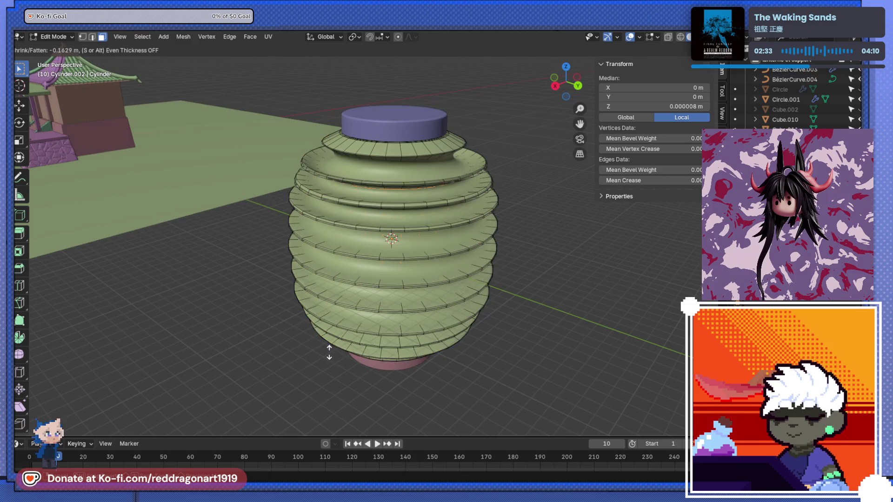
pyautogui.click(329, 353)
pyautogui.press('Tab')
pyautogui.moveTo(354, 351)
pyautogui.mouseDown(button='middle')
pyautogui.moveTo(359, 279)
pyautogui.moveTo(373, 245)
pyautogui.moveTo(373, 279)
pyautogui.moveTo(294, 258)
pyautogui.moveTo(215, 348)
pyautogui.moveTo(184, 267)
pyautogui.moveTo(249, 283)
pyautogui.mouseUp(button='middle')
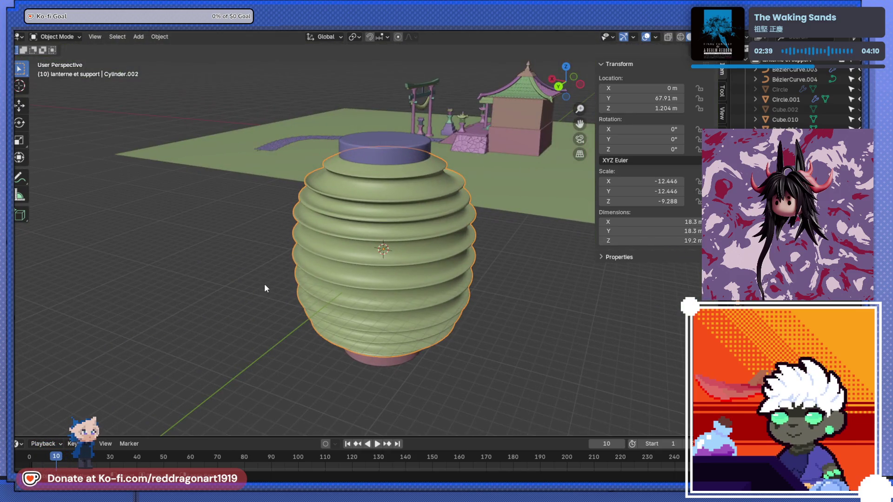
# Step: Extrude the rib faces along their normals again and check the result in Object Mode
pyautogui.press('Tab')
pyautogui.scroll(5, 345, 255)
pyautogui.scroll(2, 325, 226)
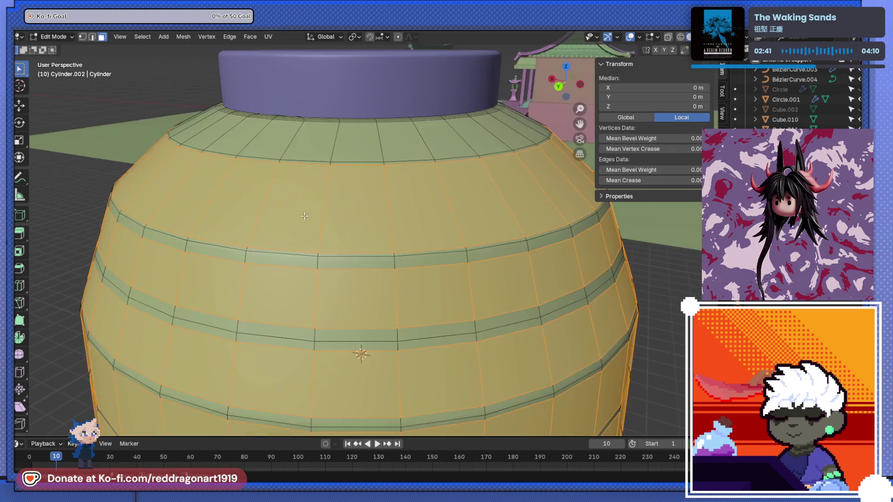
pyautogui.moveTo(326, 226); pyautogui.dragTo(381, 277, button='middle')
pyautogui.hotkey('alt', 'e')
pyautogui.click(382, 277)
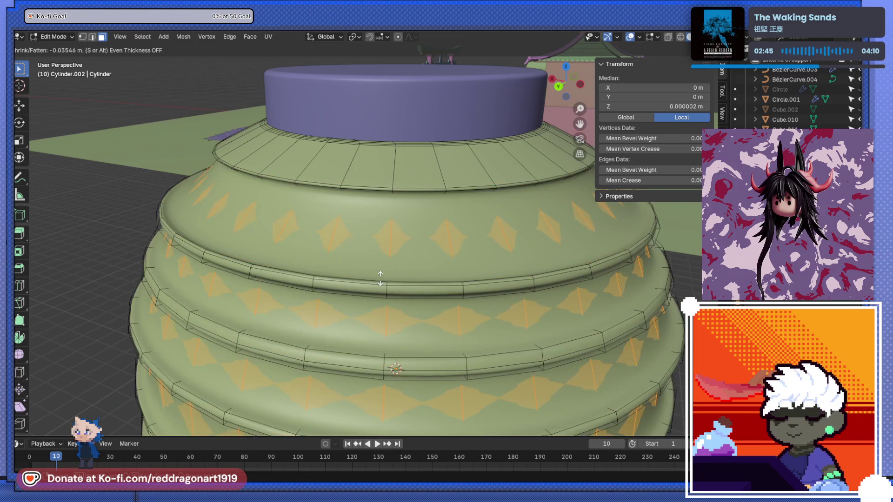
pyautogui.click(379, 279)
pyautogui.scroll(-3, 366, 291)
pyautogui.press('Tab')
pyautogui.scroll(-3, 358, 298)
pyautogui.moveTo(353, 303); pyautogui.dragTo(411, 247, button='middle')
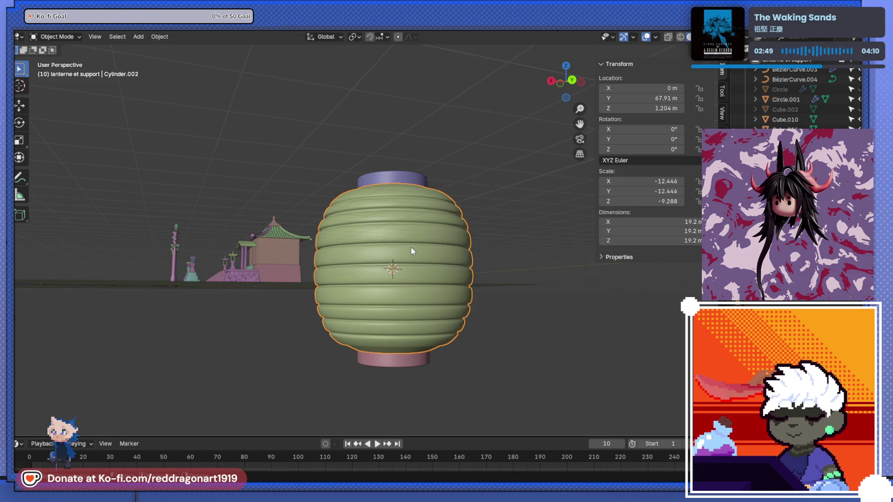
pyautogui.moveTo(468, 260)
pyautogui.mouseDown(button='middle')
pyautogui.moveTo(515, 264)
pyautogui.moveTo(428, 335)
pyautogui.mouseUp(button='middle')
# Step: Push the ribs further outward along normals, then view the whole lantern and select the top cap
pyautogui.press('Tab')
pyautogui.scroll(2, 440, 278)
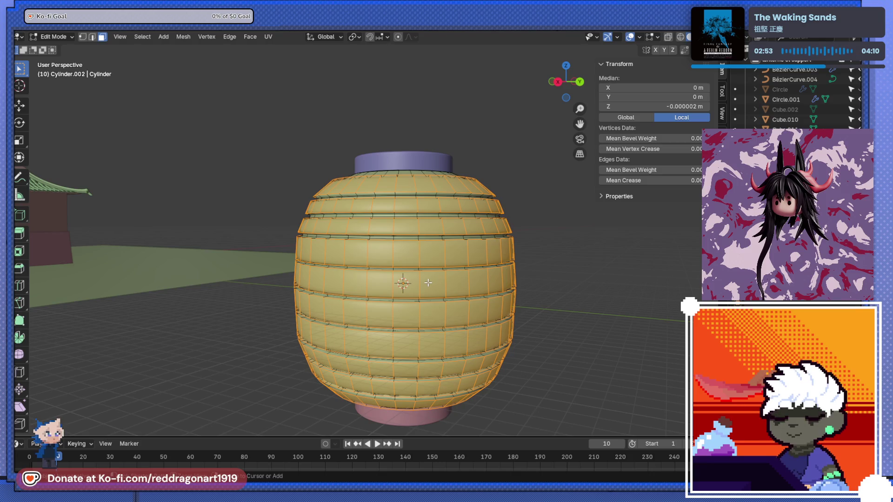
pyautogui.scroll(5, 418, 279)
pyautogui.moveTo(399, 214); pyautogui.dragTo(354, 246, button='middle')
pyautogui.scroll(4, 344, 253)
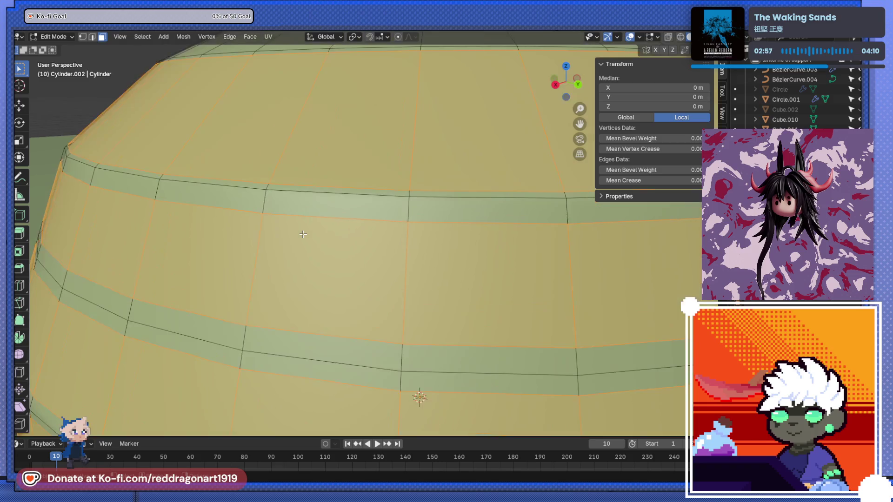
pyautogui.hotkey('alt', 'e')
pyautogui.click(334, 262)
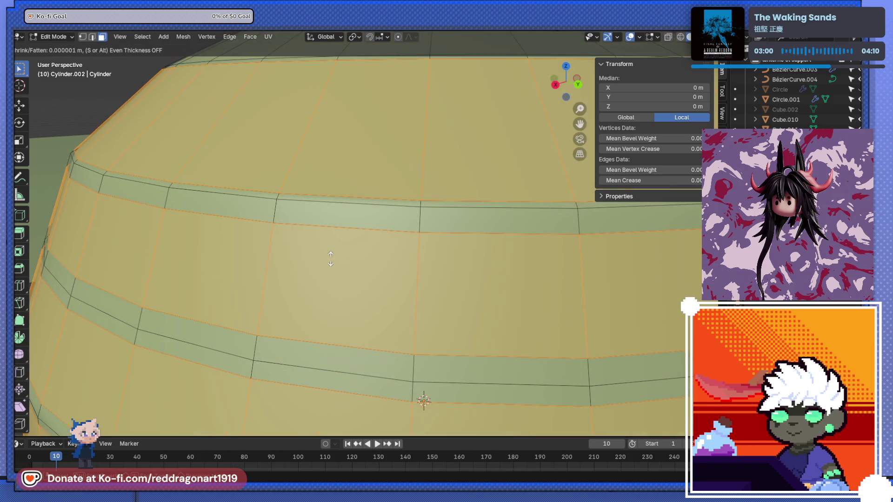
pyautogui.click(331, 259)
pyautogui.scroll(-5, 331, 259)
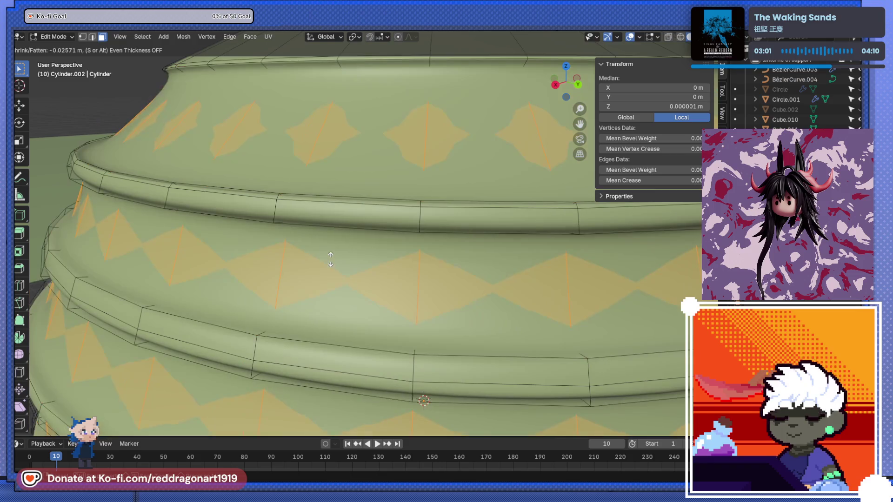
pyautogui.scroll(2, 328, 279)
pyautogui.press('Tab')
pyautogui.scroll(-3, 311, 274)
pyautogui.moveTo(333, 273)
pyautogui.mouseDown(button='middle')
pyautogui.moveTo(465, 298)
pyautogui.moveTo(371, 339)
pyautogui.moveTo(346, 303)
pyautogui.moveTo(355, 326)
pyautogui.moveTo(381, 233)
pyautogui.moveTo(385, 273)
pyautogui.moveTo(389, 265)
pyautogui.mouseUp(button='middle')
pyautogui.scroll(-3, 384, 269)
pyautogui.scroll(6, 388, 265)
pyautogui.scroll(-4, 390, 263)
pyautogui.moveTo(373, 332); pyautogui.dragTo(408, 282, button='middle')
pyautogui.keyDown('shift'); pyautogui.click(383, 196); pyautogui.keyUp('shift')
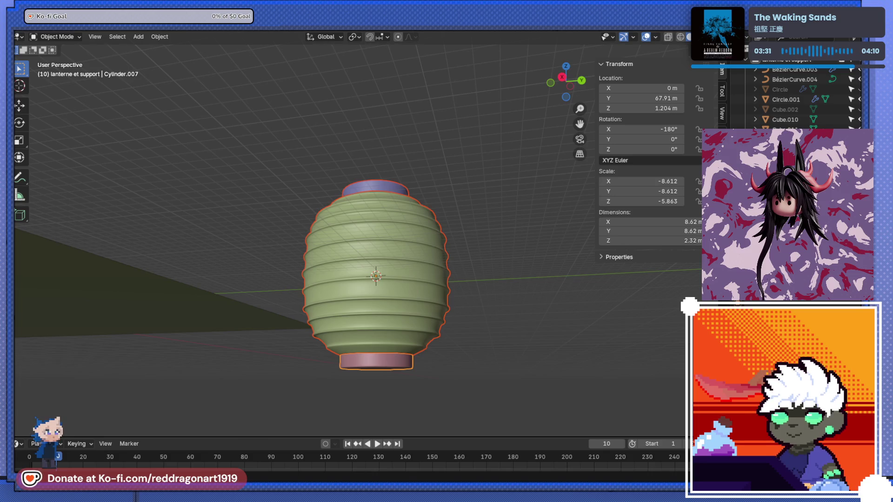
# Step: Shade the green lantern body and the purple top cap smooth
pyautogui.click(396, 272)
pyautogui.rightClick(396, 270)
pyautogui.click(394, 264)
pyautogui.moveTo(395, 279)
pyautogui.mouseDown(button='middle')
pyautogui.moveTo(372, 197)
pyautogui.moveTo(383, 219)
pyautogui.mouseUp(button='middle')
pyautogui.click(373, 188)
pyautogui.rightClick(373, 187)
pyautogui.click(373, 188)
# Step: Shade the pink bottom cap smooth and view the lantern beside the shrine
pyautogui.click(378, 371)
pyautogui.rightClick(356, 258)
pyautogui.click(356, 260)
pyautogui.moveTo(355, 266)
pyautogui.mouseDown(button='middle')
pyautogui.moveTo(351, 305)
pyautogui.moveTo(374, 255)
pyautogui.moveTo(378, 208)
pyautogui.moveTo(395, 272)
pyautogui.mouseUp(button='middle')
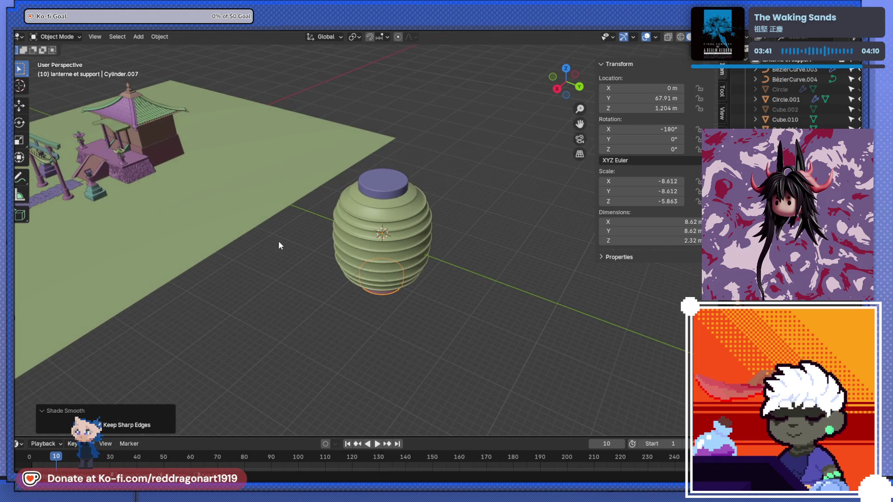
pyautogui.moveTo(277, 241); pyautogui.dragTo(378, 306, button='middle')
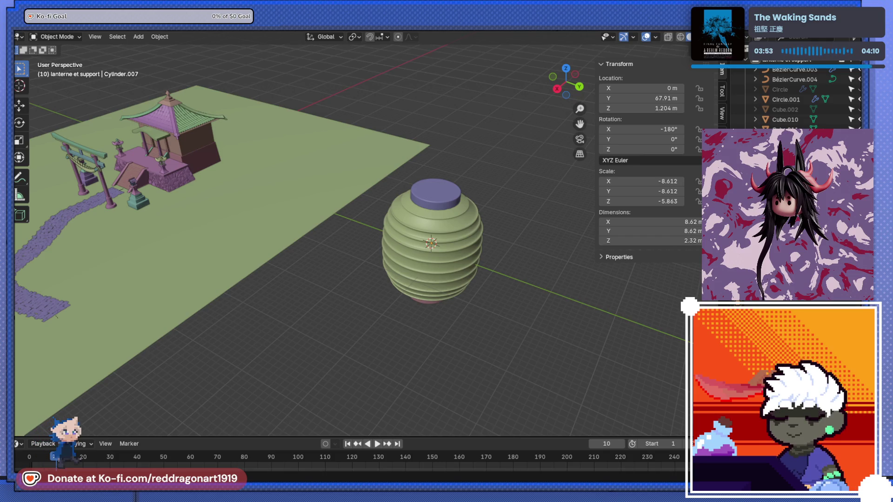
pyautogui.moveTo(432, 289); pyautogui.dragTo(434, 267, button='middle')
# Step: Select the purple top cap, frame it in view, and enter Edit Mode
pyautogui.scroll(5, 454, 198)
pyautogui.keyDown('shift'); pyautogui.moveTo(454, 198); pyautogui.dragTo(297, 199, button='middle'); pyautogui.keyUp('shift')
pyautogui.click(297, 198)
pyautogui.press('KP_Decimal')
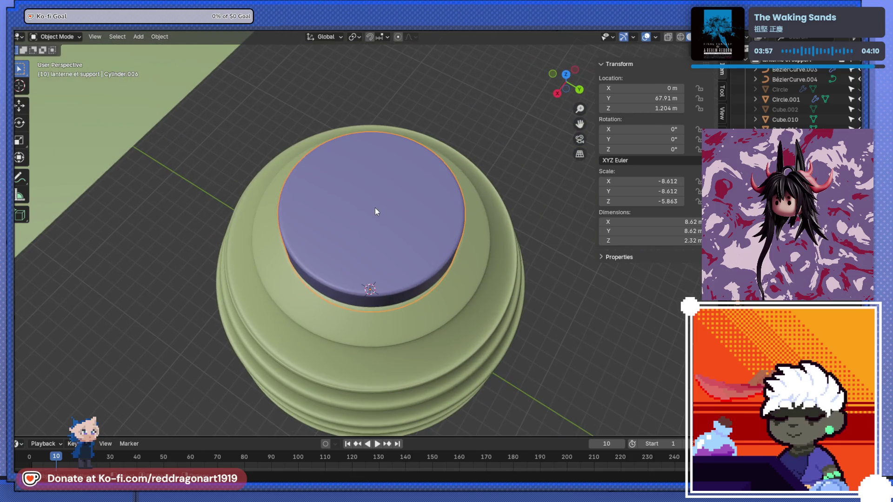
pyautogui.press('Tab')
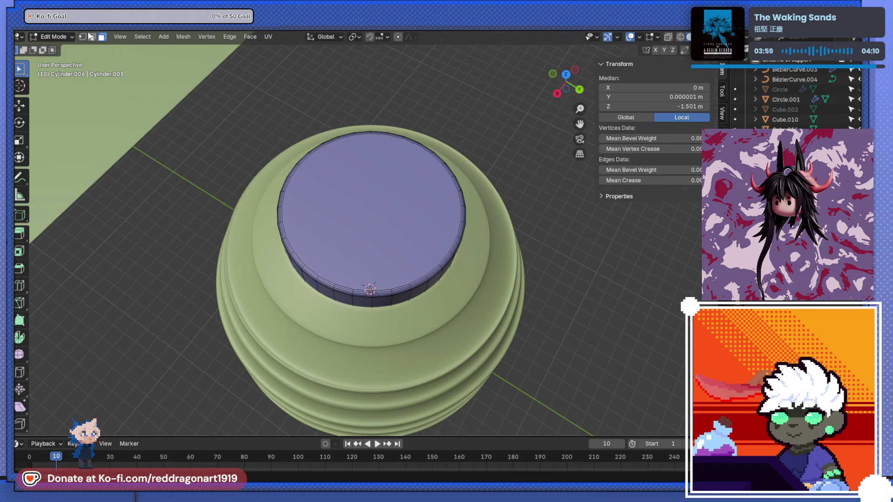
# Step: Select the cap's flat end face and line up a top-down perspective view of it
pyautogui.click(338, 247)
pyautogui.scroll(-3, 396, 280)
pyautogui.moveTo(396, 279); pyautogui.dragTo(401, 217, button='middle')
pyautogui.hotkey('alt', 'z')
pyautogui.scroll(2, 401, 217)
pyautogui.press('KP_7')
pyautogui.press('KP_2')
pyautogui.press('KP_2')
pyautogui.press('KP_2')
pyautogui.press('KP_7')
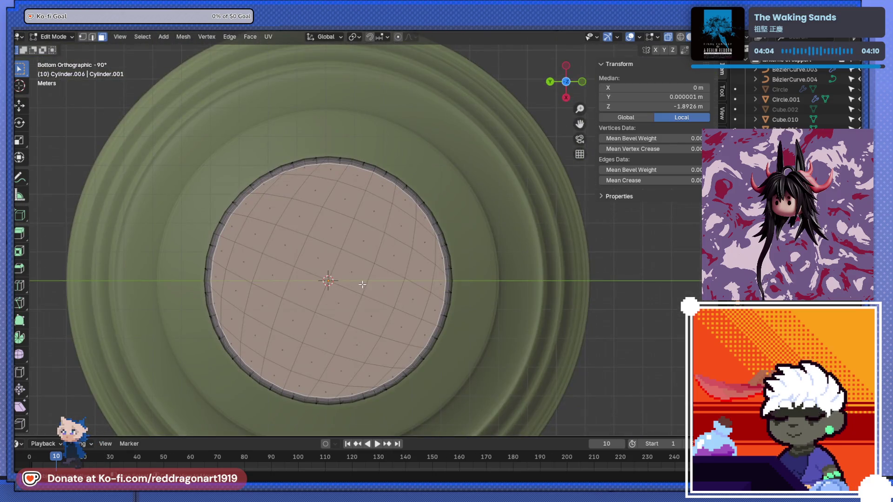
pyautogui.scroll(2, 363, 279)
pyautogui.press('KP_5')
pyautogui.moveTo(349, 258)
pyautogui.mouseDown(button='middle')
pyautogui.moveTo(373, 289)
pyautogui.moveTo(265, 273)
pyautogui.moveTo(488, 205)
pyautogui.moveTo(407, 355)
pyautogui.moveTo(471, 382)
pyautogui.mouseUp(button='middle')
pyautogui.hotkey('alt', 'z')
# Step: Box-select the cap's disc faces in groups until nearly the whole cap and rim are selected
pyautogui.moveTo(302, 163); pyautogui.dragTo(395, 274)
pyautogui.keyDown('shift'); pyautogui.moveTo(456, 289); pyautogui.dragTo(456, 289); pyautogui.keyUp('shift')
pyautogui.keyDown('shift'); pyautogui.moveTo(341, 321); pyautogui.dragTo(396, 360); pyautogui.keyUp('shift')
pyautogui.moveTo(375, 314)
pyautogui.keyDown('shift'); pyautogui.mouseDown()
pyautogui.moveTo(426, 353)
pyautogui.moveTo(486, 279)
pyautogui.mouseUp(); pyautogui.keyUp('shift')
pyautogui.keyDown('shift'); pyautogui.moveTo(486, 328); pyautogui.dragTo(377, 393); pyautogui.keyUp('shift')
pyautogui.moveTo(170, 99)
pyautogui.keyDown('shift'); pyautogui.mouseDown()
pyautogui.moveTo(279, 150)
pyautogui.moveTo(526, 398)
pyautogui.mouseUp(); pyautogui.keyUp('shift')
pyautogui.keyDown('shift'); pyautogui.moveTo(336, 144); pyautogui.dragTo(441, 139); pyautogui.keyUp('shift')
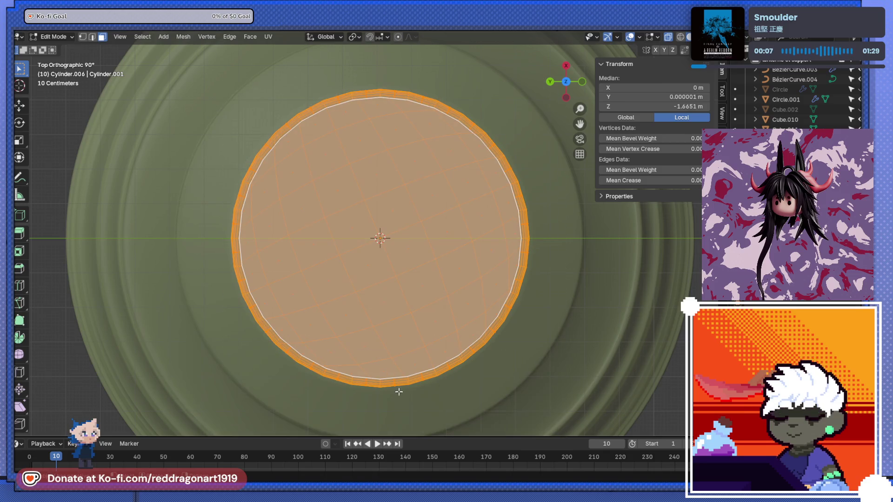
# Step: From side view, deselect the cap's side faces and top rim, keeping the bottom rim
pyautogui.press('ctrl+KP_3')
pyautogui.moveTo(150, 169)
pyautogui.keyDown('ctrl'); pyautogui.mouseDown()
pyautogui.moveTo(472, 255)
pyautogui.moveTo(604, 254)
pyautogui.moveTo(594, 231)
pyautogui.mouseUp(); pyautogui.keyUp('ctrl')
pyautogui.moveTo(199, 157)
pyautogui.keyDown('ctrl'); pyautogui.mouseDown()
pyautogui.moveTo(433, 215)
pyautogui.moveTo(558, 228)
pyautogui.mouseUp(); pyautogui.keyUp('ctrl')
pyautogui.moveTo(529, 228)
pyautogui.mouseDown(button='middle')
pyautogui.moveTo(426, 249)
pyautogui.moveTo(428, 290)
pyautogui.mouseUp(button='middle')
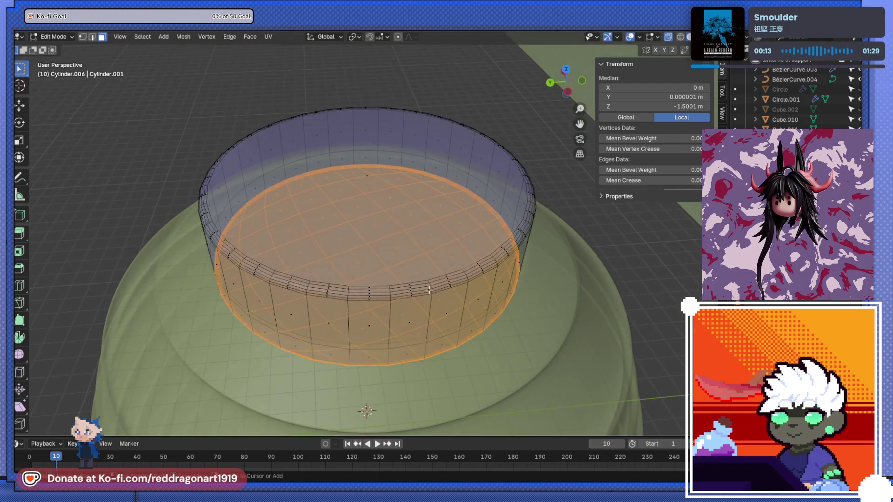
# Step: In side orthographic view, box-select the cap's bottom rows of faces
pyautogui.press('ctrl+KP_7')
pyautogui.press('ctrl+KP_3')
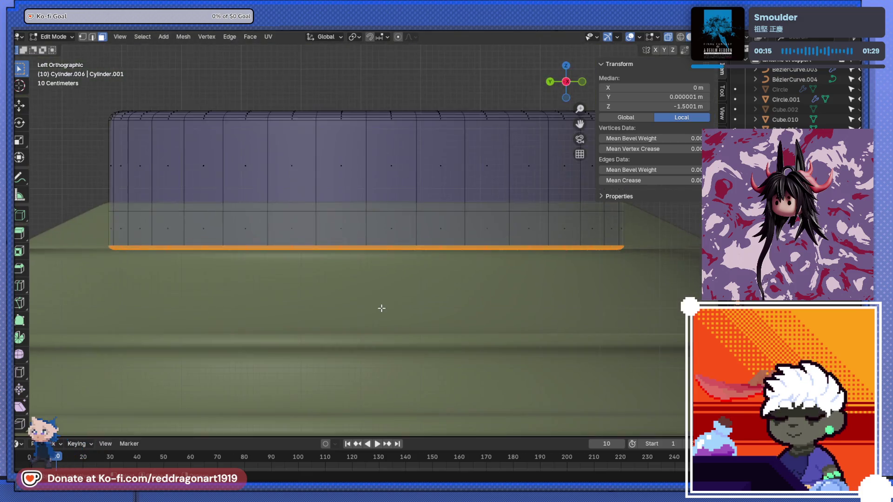
pyautogui.scroll(2, 382, 309)
pyautogui.scroll(-1, 285, 295)
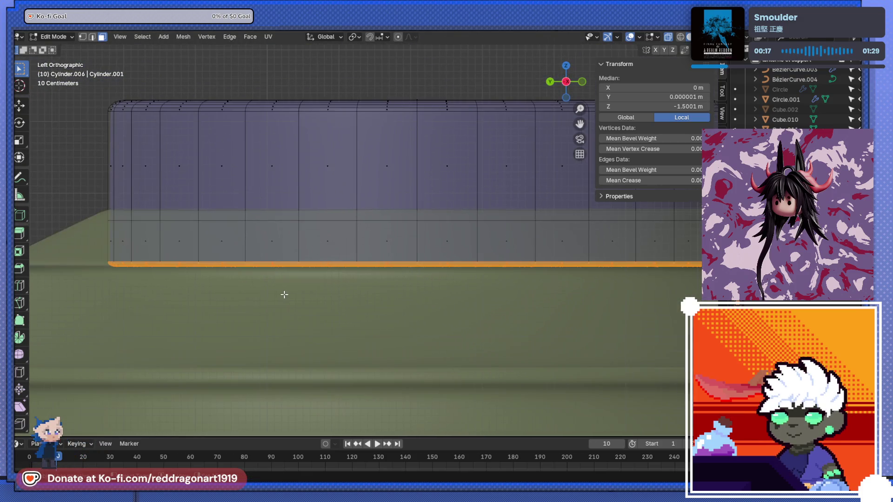
pyautogui.moveTo(40, 233)
pyautogui.mouseDown()
pyautogui.moveTo(226, 267)
pyautogui.moveTo(695, 269)
pyautogui.mouseUp()
pyautogui.moveTo(695, 269)
pyautogui.mouseDown(button='middle')
pyautogui.moveTo(486, 294)
pyautogui.moveTo(485, 256)
pyautogui.moveTo(448, 269)
pyautogui.moveTo(453, 154)
pyautogui.moveTo(433, 218)
pyautogui.mouseUp(button='middle')
# Step: Reselect the face loop across the disc so the whole disc is selected, then frame it
pyautogui.scroll(-2, 488, 277)
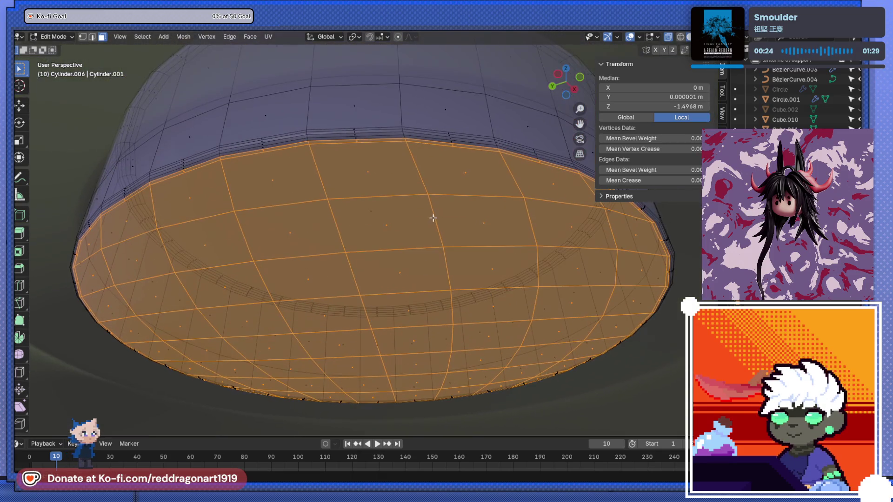
pyautogui.keyDown('alt'); pyautogui.keyDown('shift'); pyautogui.click(377, 142); pyautogui.keyUp('shift'); pyautogui.keyUp('alt')
pyautogui.keyDown('alt'); pyautogui.keyDown('shift'); pyautogui.click(377, 140); pyautogui.keyUp('shift'); pyautogui.keyUp('alt')
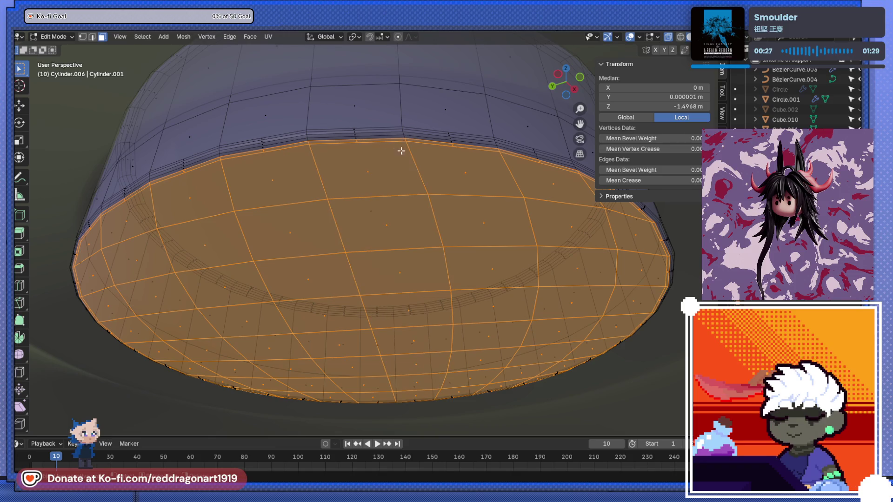
pyautogui.press('KP_Decimal')
# Step: Check the selected disc from several angles, then turn off X-ray and deselect all
pyautogui.moveTo(396, 143)
pyautogui.keyDown('alt'); pyautogui.mouseDown(button='middle')
pyautogui.moveTo(391, 215)
pyautogui.moveTo(359, 301)
pyautogui.mouseUp(button='middle'); pyautogui.keyUp('alt')
pyautogui.scroll(3, 312, 307)
pyautogui.scroll(3, 331, 277)
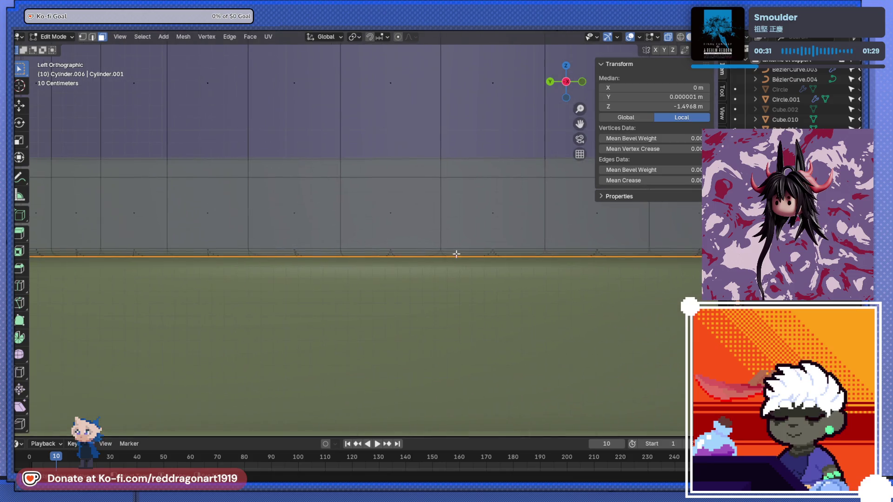
pyautogui.moveTo(219, 280)
pyautogui.keyDown('shift'); pyautogui.mouseDown(button='middle')
pyautogui.moveTo(233, 335)
pyautogui.moveTo(373, 285)
pyautogui.mouseUp(button='middle'); pyautogui.keyUp('shift')
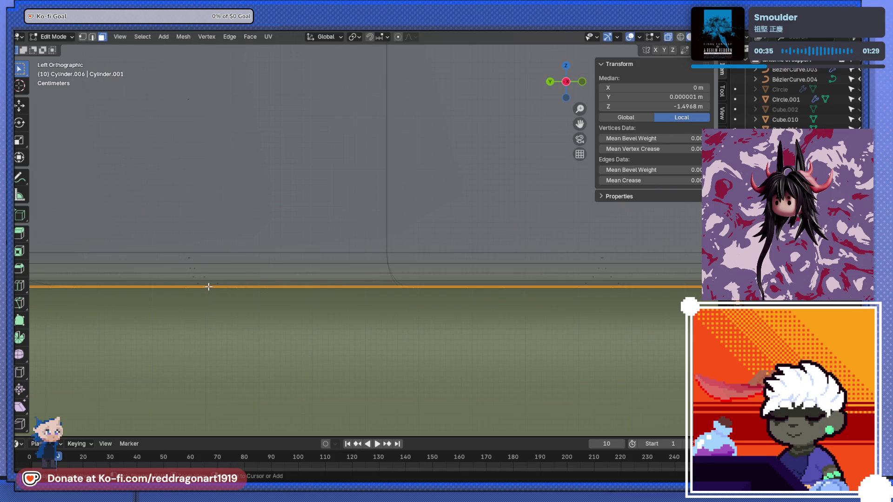
pyautogui.moveTo(253, 306)
pyautogui.mouseDown(button='middle')
pyautogui.moveTo(271, 297)
pyautogui.moveTo(318, 165)
pyautogui.mouseUp(button='middle')
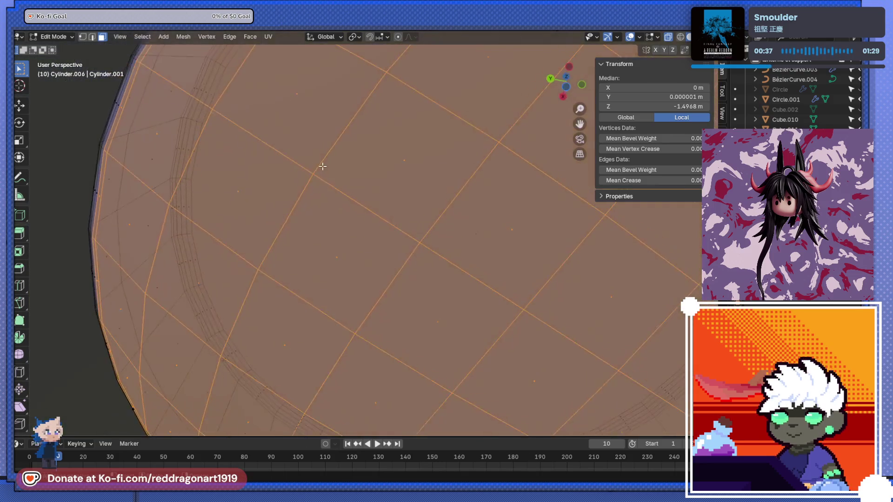
pyautogui.scroll(-8, 325, 176)
pyautogui.moveTo(397, 183)
pyautogui.mouseDown(button='middle')
pyautogui.moveTo(309, 167)
pyautogui.moveTo(322, 191)
pyautogui.moveTo(313, 293)
pyautogui.moveTo(344, 232)
pyautogui.moveTo(313, 224)
pyautogui.moveTo(318, 279)
pyautogui.moveTo(308, 243)
pyautogui.moveTo(372, 288)
pyautogui.moveTo(367, 247)
pyautogui.moveTo(638, 279)
pyautogui.mouseUp(button='middle')
pyautogui.hotkey('alt', 'z')
pyautogui.scroll(-3, 344, 232)
pyautogui.scroll(-4, 308, 244)
pyautogui.hotkey('alt', 'a')
# Step: Return to Object Mode and apply subdivision to the lantern body through the F3 'sub' search
pyautogui.press('Tab')
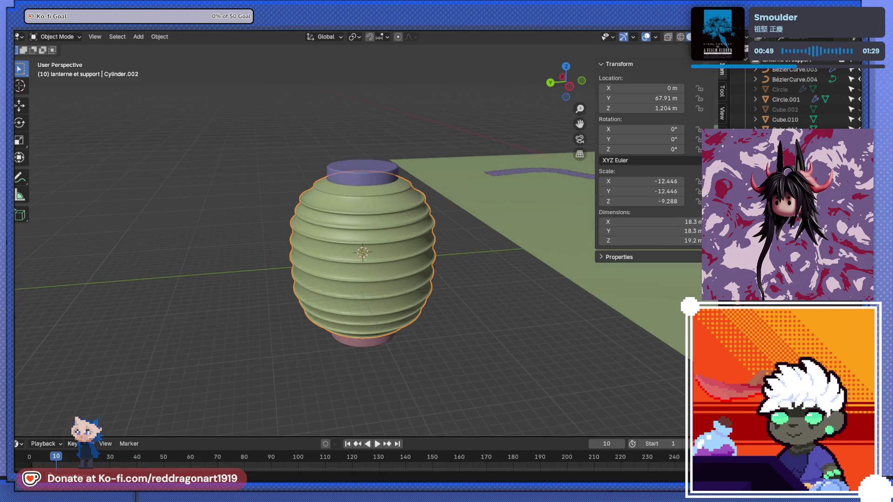
pyautogui.press('F3')
pyautogui.write('sub')
pyautogui.press('Return')
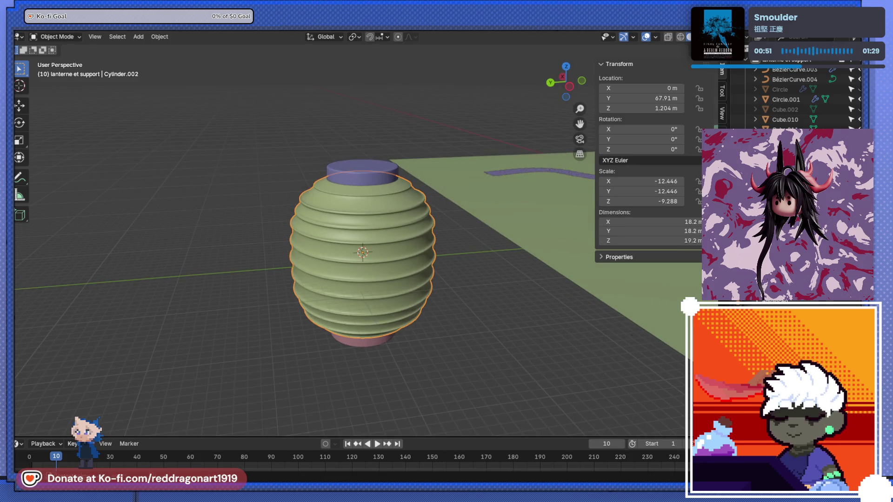
# Step: Inspect the smoothed lantern, toggling X-ray and orbiting around its top
pyautogui.hotkey('alt', 'z')
pyautogui.scroll(6, 378, 285)
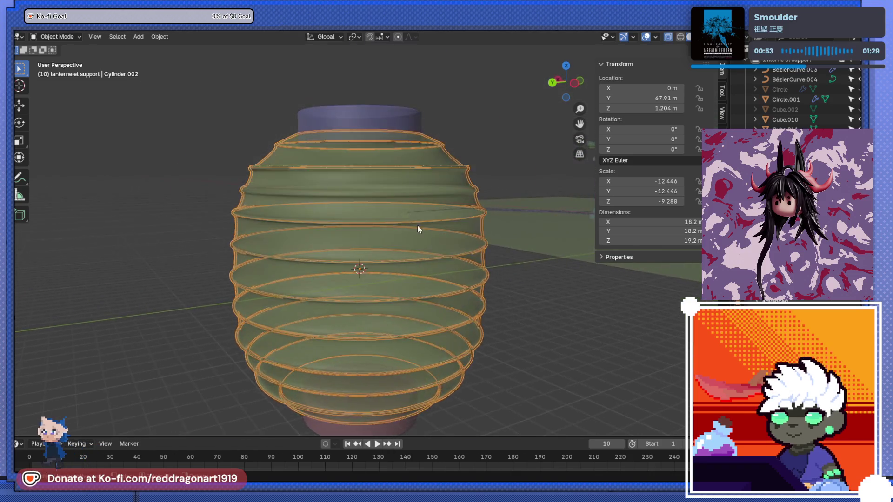
pyautogui.press('a')
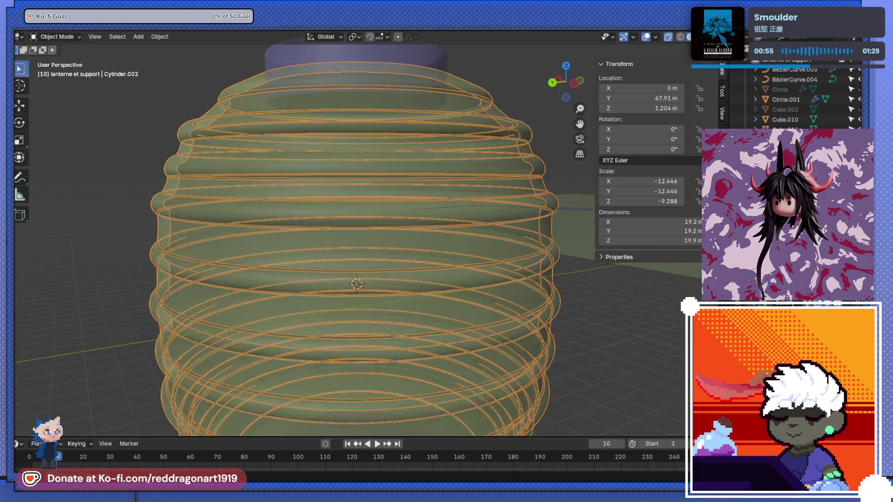
pyautogui.hotkey('alt', 'z')
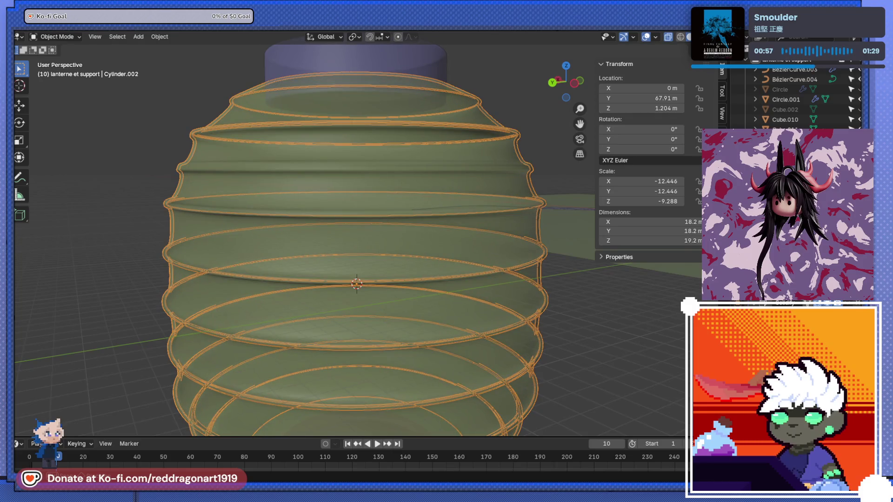
pyautogui.hotkey('alt', 'z')
pyautogui.moveTo(456, 279)
pyautogui.mouseDown(button='middle')
pyautogui.moveTo(467, 295)
pyautogui.moveTo(513, 250)
pyautogui.moveTo(542, 256)
pyautogui.mouseUp(button='middle')
pyautogui.hotkey('alt', 'z')
pyautogui.scroll(-8, 543, 265)
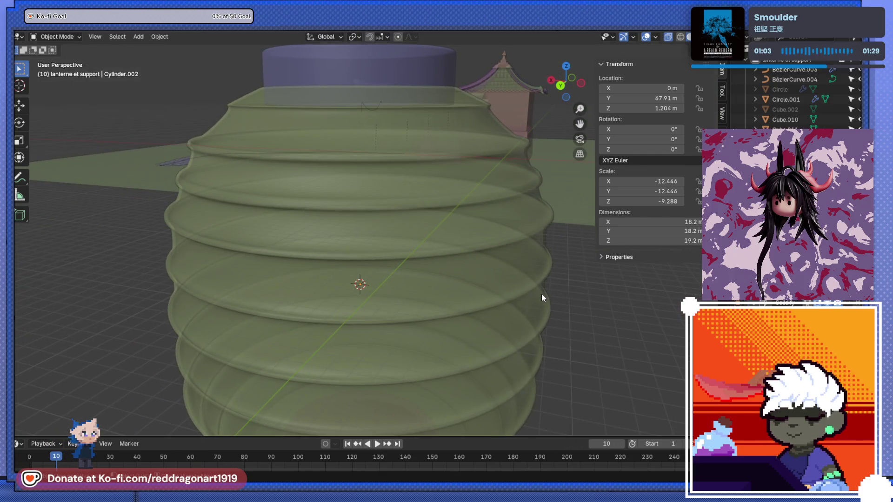
pyautogui.hotkey('alt', 'z')
pyautogui.moveTo(513, 299); pyautogui.dragTo(515, 313, button='middle')
pyautogui.scroll(4, 425, 265)
pyautogui.scroll(-5, 425, 323)
pyautogui.scroll(2, 437, 321)
pyautogui.moveTo(437, 319)
pyautogui.mouseDown(button='middle')
pyautogui.moveTo(434, 306)
pyautogui.moveTo(423, 327)
pyautogui.mouseUp(button='middle')
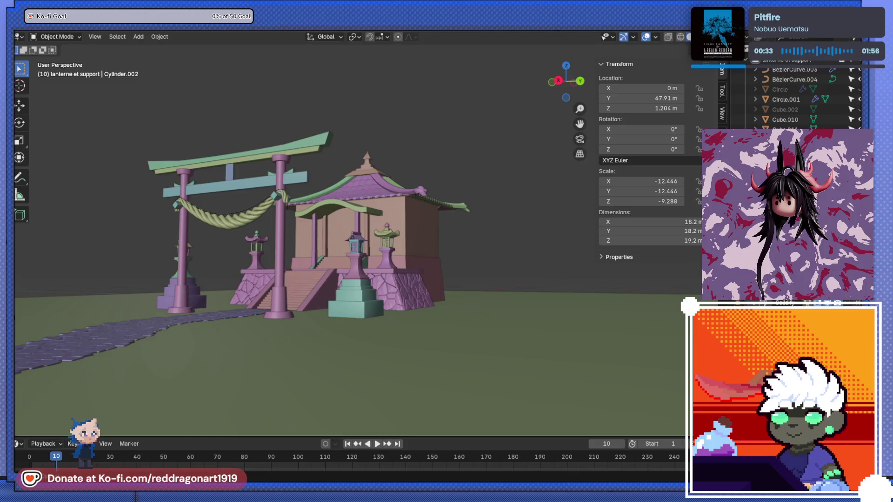
pyautogui.press('z')
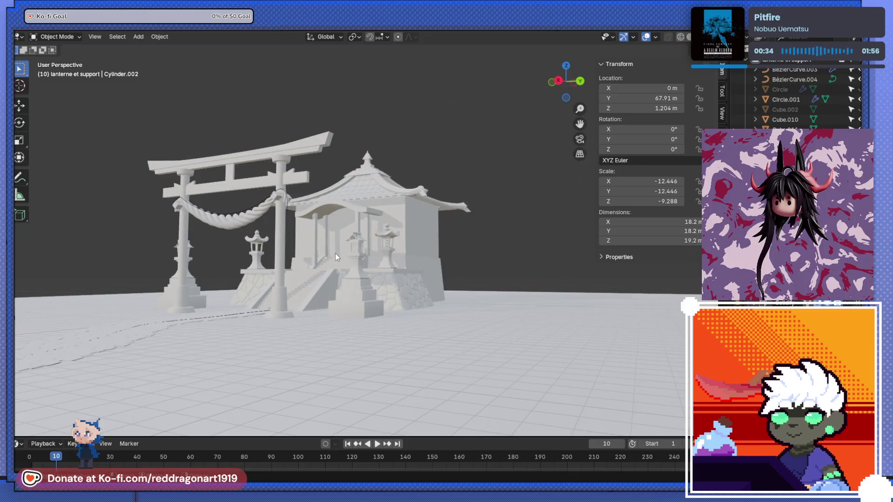
pyautogui.moveTo(356, 256)
pyautogui.mouseDown(button='middle')
pyautogui.moveTo(375, 251)
pyautogui.moveTo(354, 255)
pyautogui.mouseUp(button='middle')
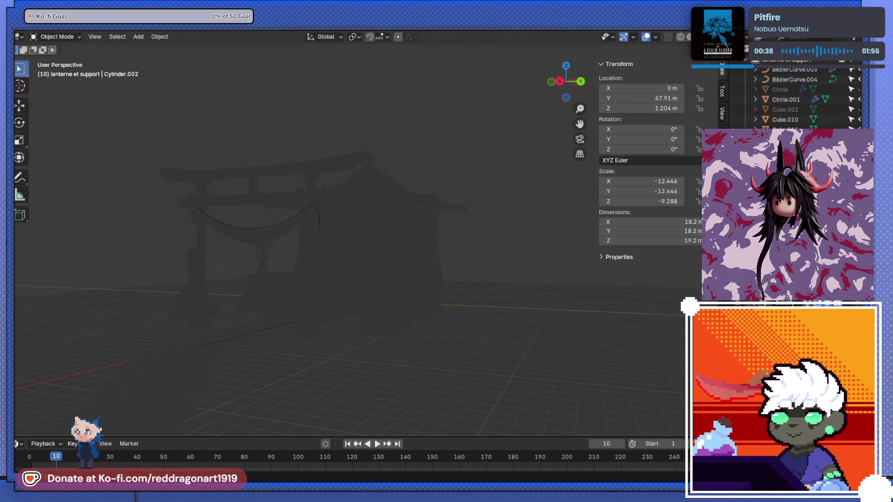
pyautogui.moveTo(372, 219)
pyautogui.mouseDown(button='middle')
pyautogui.moveTo(247, 202)
pyautogui.moveTo(216, 244)
pyautogui.moveTo(300, 269)
pyautogui.moveTo(421, 251)
pyautogui.moveTo(362, 268)
pyautogui.mouseUp(button='middle')
pyautogui.press('KP_3')
pyautogui.keyDown('shift'); pyautogui.scroll(2, 570, 262); pyautogui.keyUp('shift')
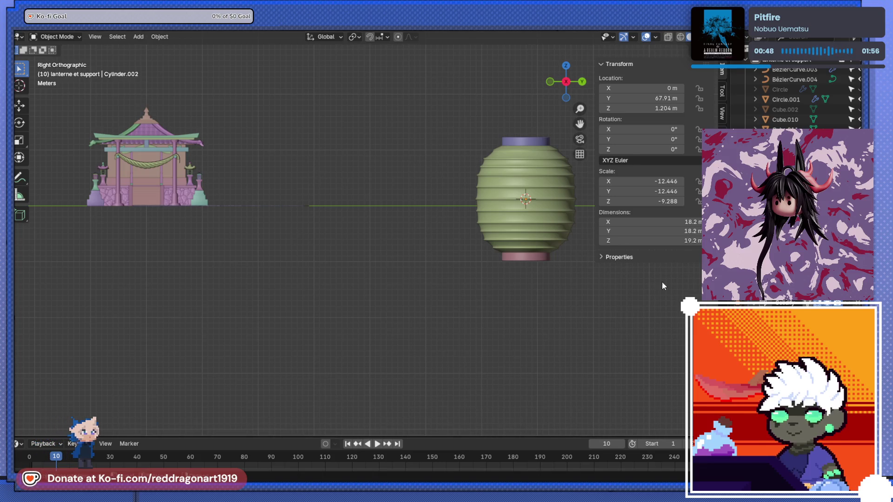
pyautogui.moveTo(523, 236)
pyautogui.mouseDown(button='middle')
pyautogui.moveTo(517, 292)
pyautogui.moveTo(508, 297)
pyautogui.mouseUp(button='middle')
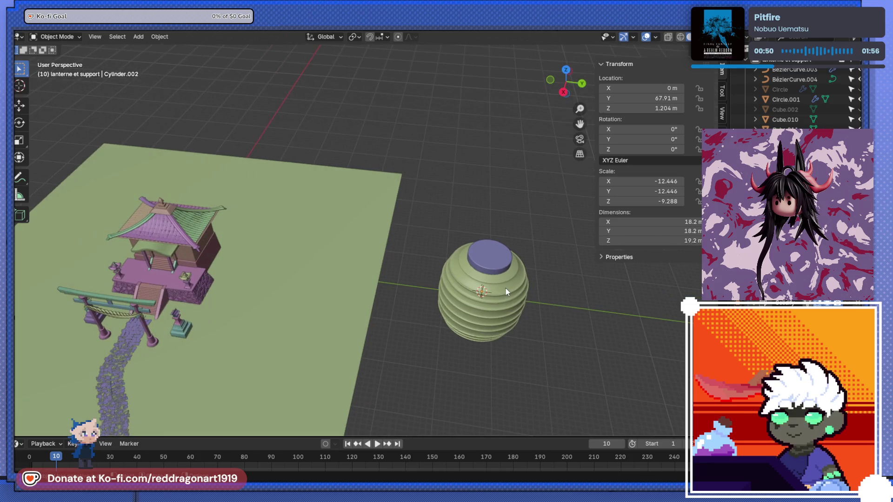
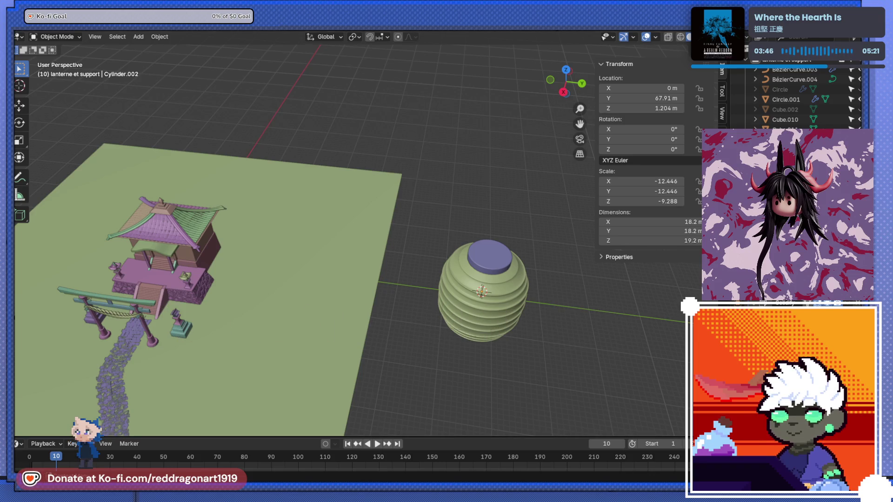
# Step: Orbit to a low view facing the torii gate and select the hanging rope
pyautogui.scroll(-5, 480, 247)
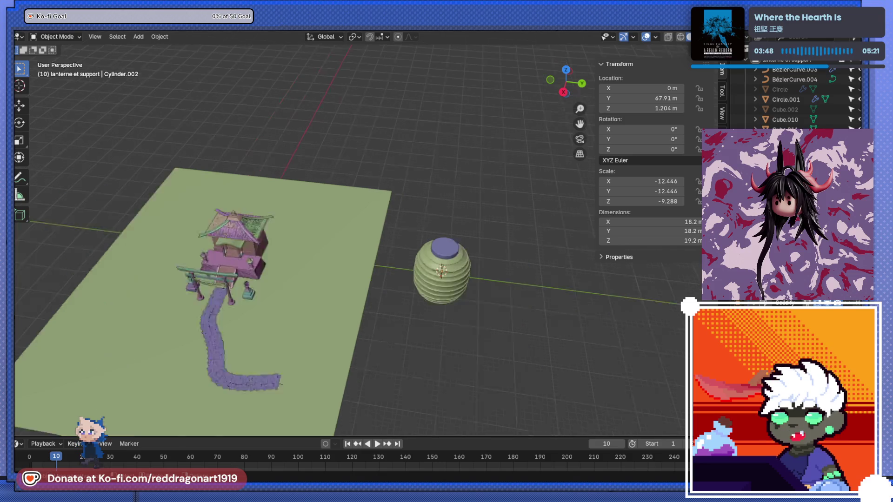
pyautogui.moveTo(480, 247); pyautogui.dragTo(418, 228, button='middle')
pyautogui.scroll(4, 419, 228)
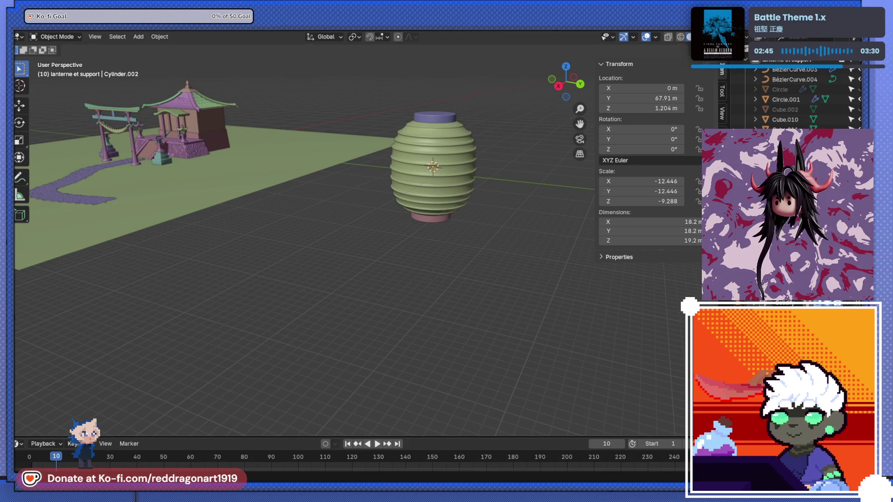
pyautogui.moveTo(415, 352)
pyautogui.mouseDown(button='middle')
pyautogui.moveTo(366, 225)
pyautogui.moveTo(391, 196)
pyautogui.moveTo(503, 291)
pyautogui.moveTo(440, 237)
pyautogui.moveTo(561, 230)
pyautogui.moveTo(461, 240)
pyautogui.moveTo(392, 212)
pyautogui.moveTo(435, 251)
pyautogui.mouseUp(button='middle')
pyautogui.click(423, 209)
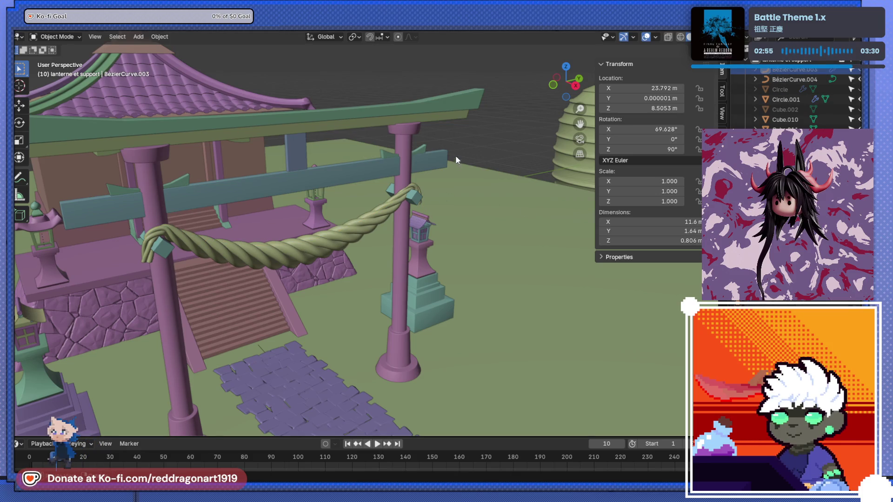
pyautogui.moveTo(501, 201)
pyautogui.mouseDown(button='middle')
pyautogui.moveTo(392, 203)
pyautogui.moveTo(412, 213)
pyautogui.moveTo(190, 230)
pyautogui.moveTo(289, 235)
pyautogui.mouseUp(button='middle')
pyautogui.scroll(4, 322, 186)
pyautogui.moveTo(322, 186); pyautogui.dragTo(362, 189, button='middle')
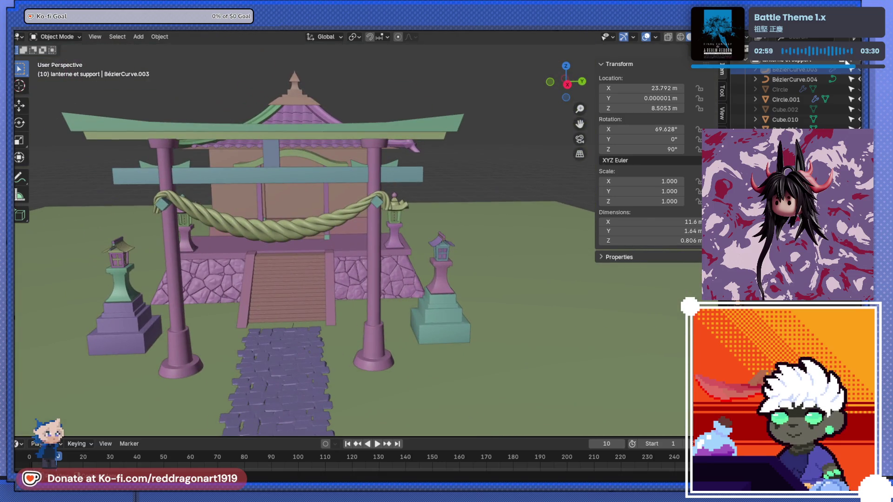
pyautogui.scroll(4, 477, 186)
# Step: Move an end point of the thin curve near the lantern in Edit Mode
pyautogui.click(434, 191)
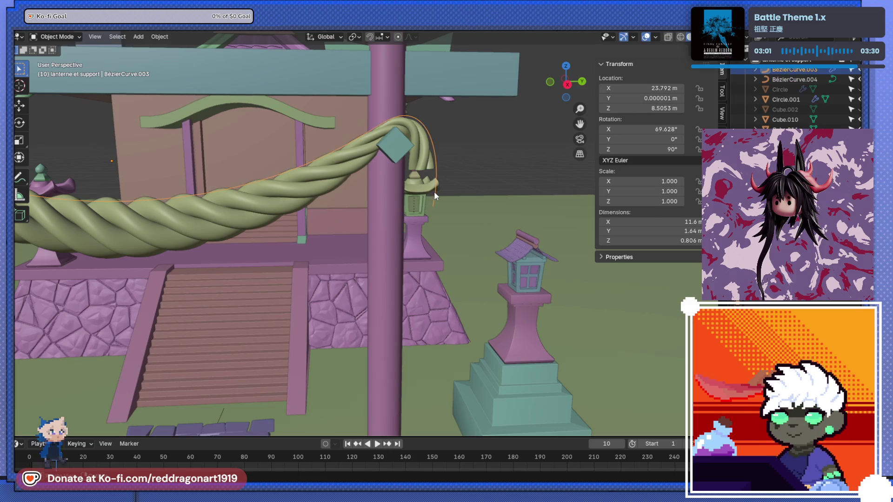
pyautogui.press('Tab')
pyautogui.press('g')
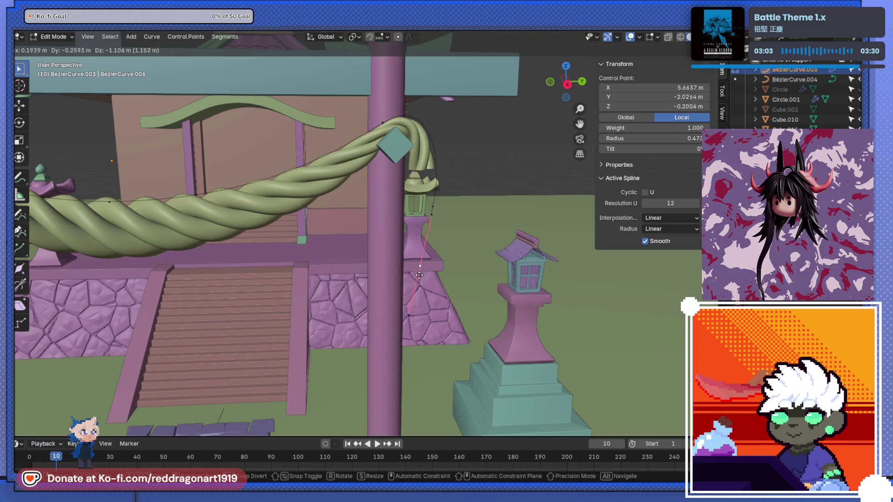
pyautogui.click(419, 275)
pyautogui.moveTo(420, 275)
pyautogui.mouseDown(button='middle')
pyautogui.moveTo(465, 195)
pyautogui.moveTo(315, 157)
pyautogui.mouseUp(button='middle')
pyautogui.scroll(4, 482, 178)
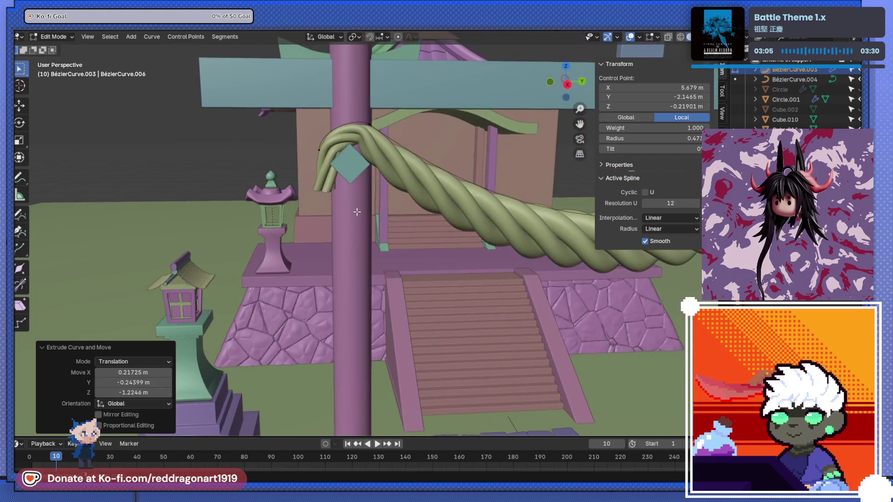
pyautogui.press('Tab')
# Step: Extrude the torii rope's end point and angle the new point downward beside the pillar
pyautogui.click(315, 159)
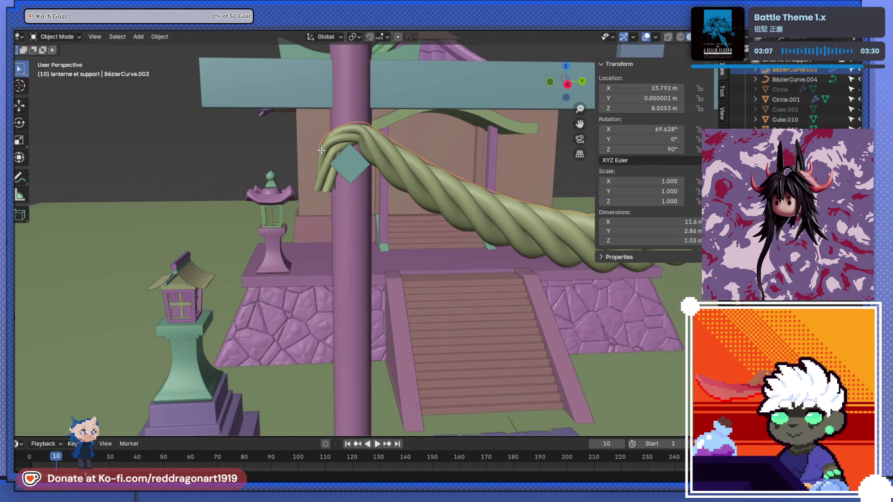
pyautogui.press('Tab')
pyautogui.click(320, 150)
pyautogui.press('e')
pyautogui.click(305, 257)
pyautogui.press('r')
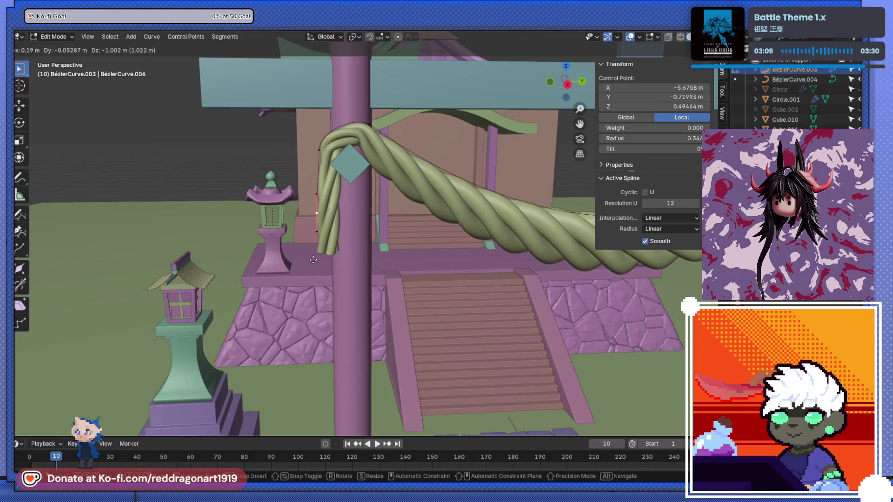
pyautogui.click(344, 259)
pyautogui.press('g')
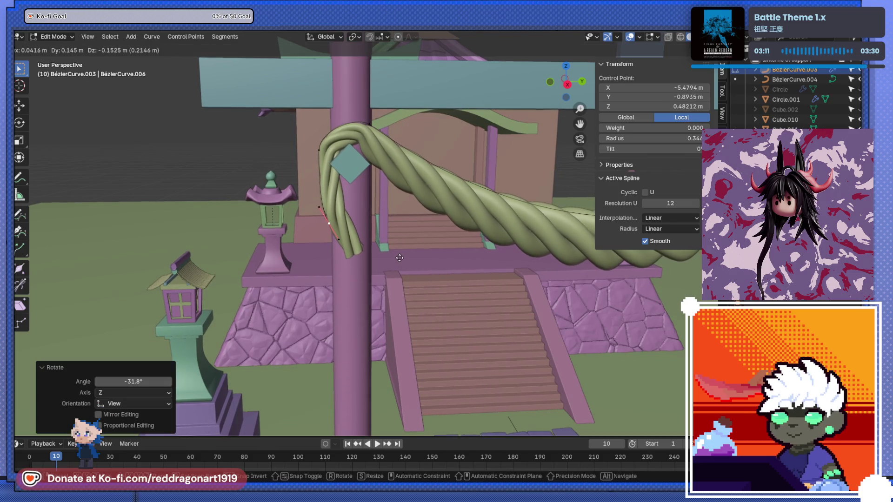
pyautogui.click(400, 259)
# Step: Switch to a straight side view and select the point at the rope's right end
pyautogui.scroll(-5, 400, 259)
pyautogui.scroll(5, 360, 245)
pyautogui.scroll(-5, 361, 245)
pyautogui.moveTo(358, 244); pyautogui.dragTo(365, 223, button='middle')
pyautogui.scroll(5, 373, 237)
pyautogui.scroll(-5, 372, 237)
pyautogui.press('KP_3')
pyautogui.scroll(5, 398, 163)
pyautogui.click(398, 164)
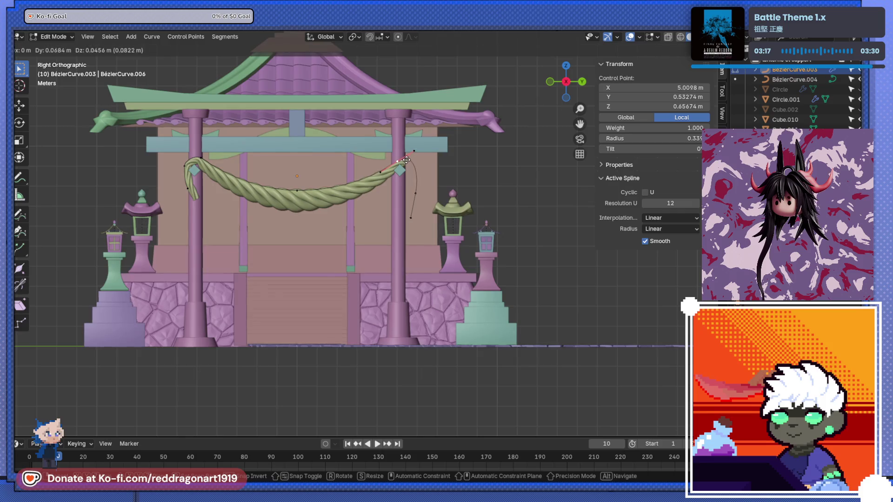
# Step: Slightly enlarge the whole rope object in Object Mode
pyautogui.keyDown('shift'); pyautogui.moveTo(395, 186); pyautogui.dragTo(417, 197, button='middle'); pyautogui.keyUp('shift')
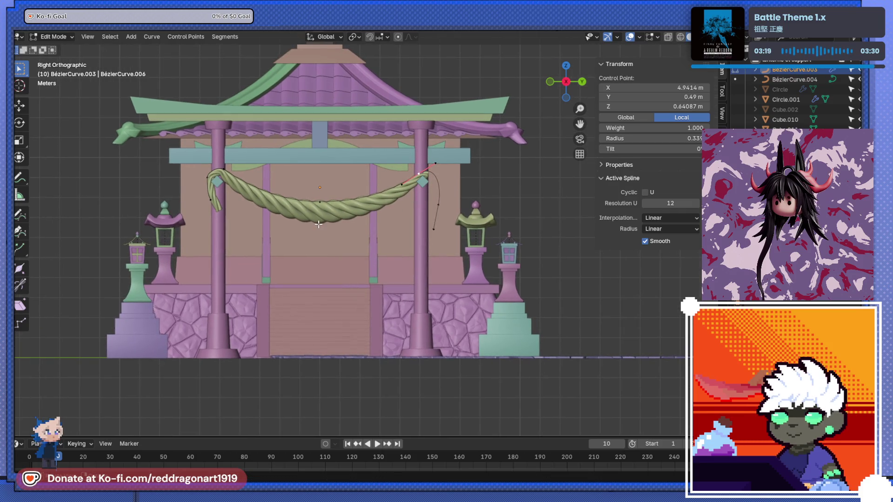
pyautogui.press('Tab')
pyautogui.click(316, 218)
pyautogui.press('s')
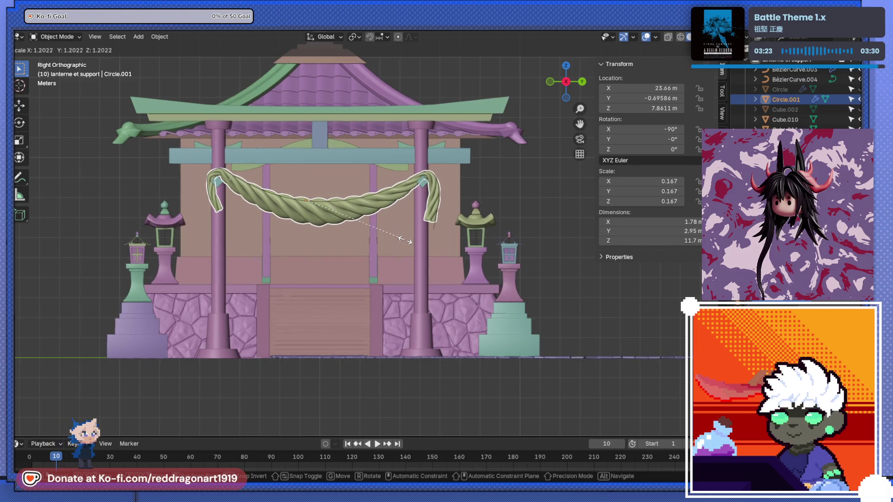
pyautogui.click(406, 240)
# Step: Thin the rope's end point and thicken its upper-right section near the pillar
pyautogui.click(432, 217)
pyautogui.scroll(5, 432, 217)
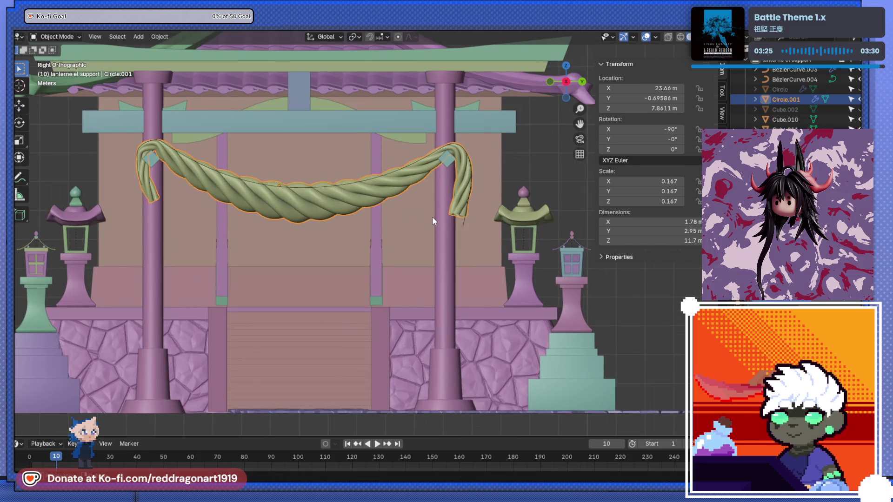
pyautogui.scroll(-2, 446, 211)
pyautogui.click(484, 222)
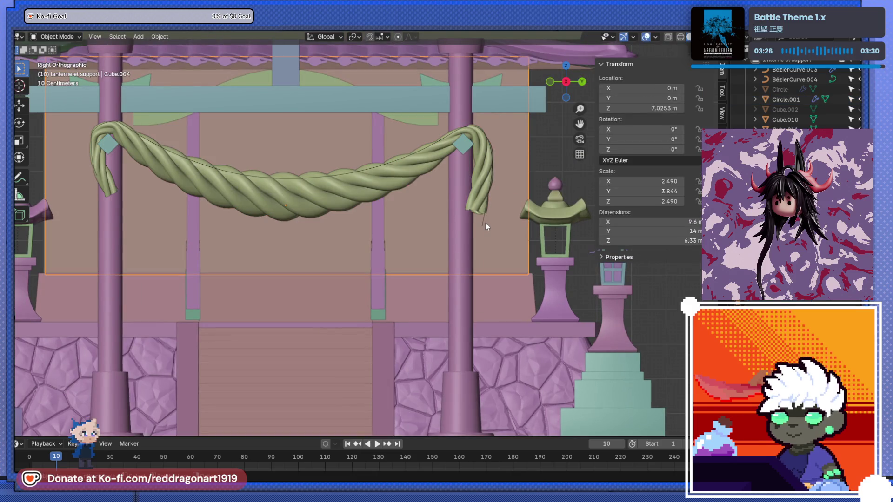
pyautogui.press('Tab')
pyautogui.hotkey('alt', 's')
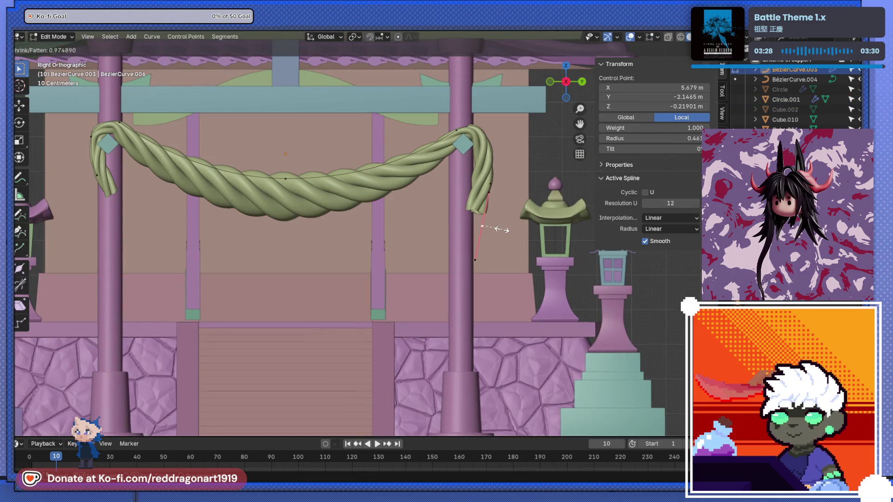
pyautogui.click(488, 194)
pyautogui.click(489, 192)
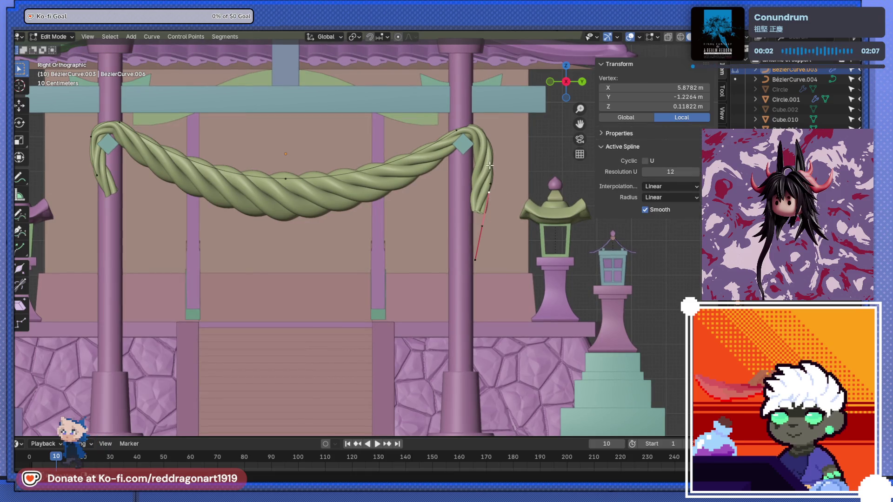
pyautogui.click(457, 130)
pyautogui.hotkey('alt', 's')
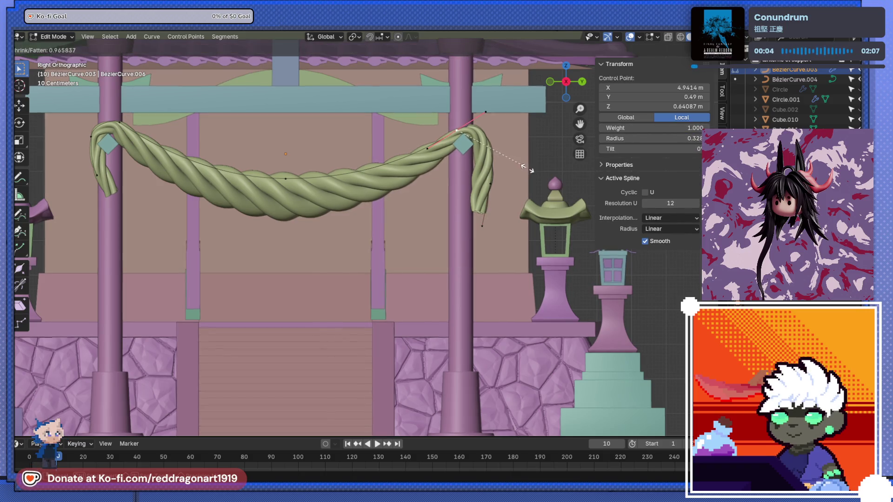
pyautogui.click(520, 166)
# Step: Thin the rope's lower end tip in the flat side view
pyautogui.moveTo(520, 166); pyautogui.dragTo(493, 195, button='middle')
pyautogui.scroll(6, 475, 217)
pyautogui.scroll(-8, 475, 217)
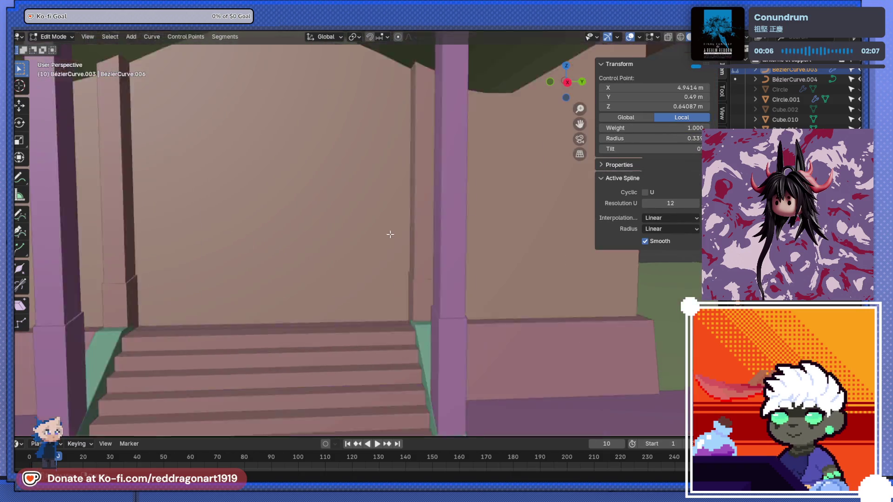
pyautogui.press('KP_3')
pyautogui.scroll(7, 546, 244)
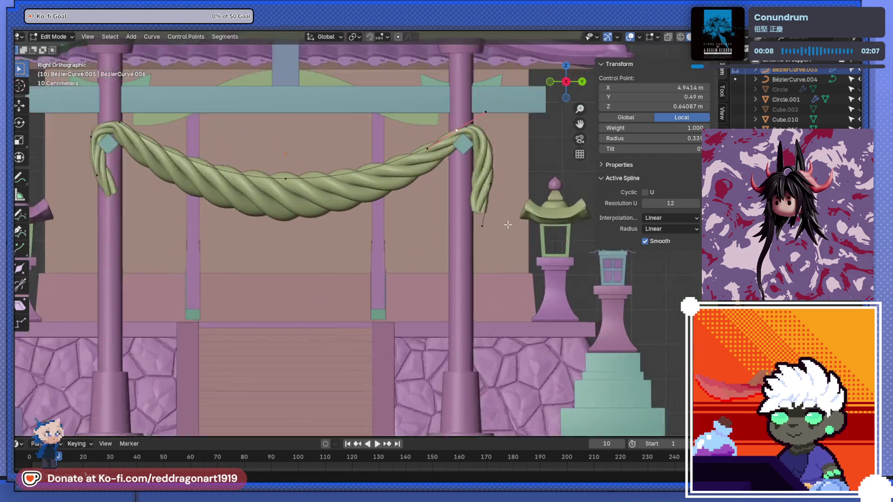
pyautogui.click(479, 232)
pyautogui.hotkey('alt', 's')
pyautogui.moveTo(518, 252)
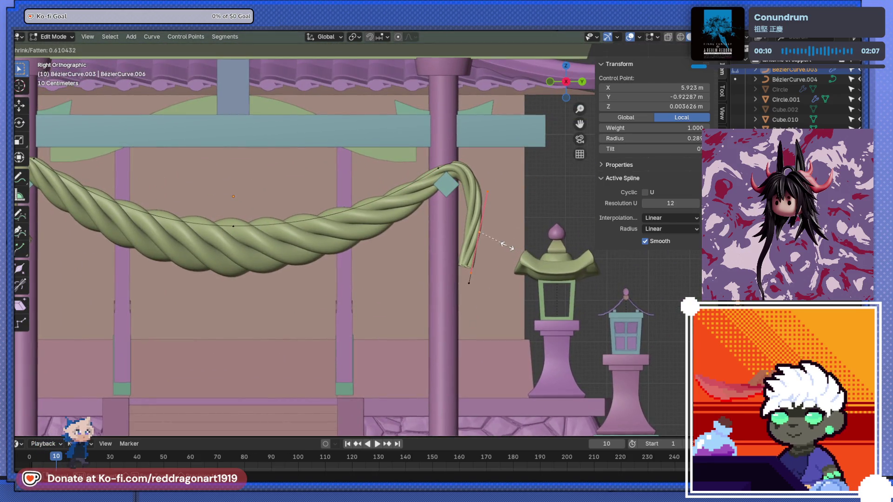
pyautogui.click(518, 252)
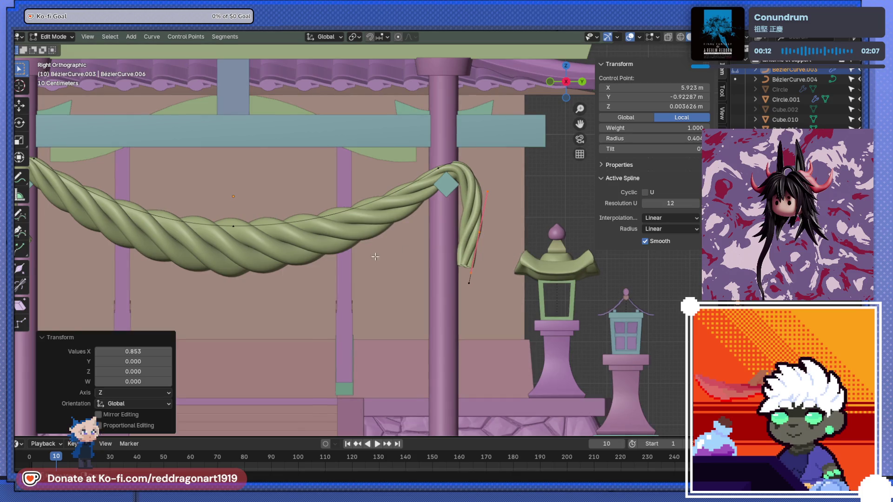
# Step: Move the rope's end point to reposition the hanging tail
pyautogui.keyDown('shift'); pyautogui.moveTo(380, 257); pyautogui.dragTo(451, 271, button='middle'); pyautogui.keyUp('shift')
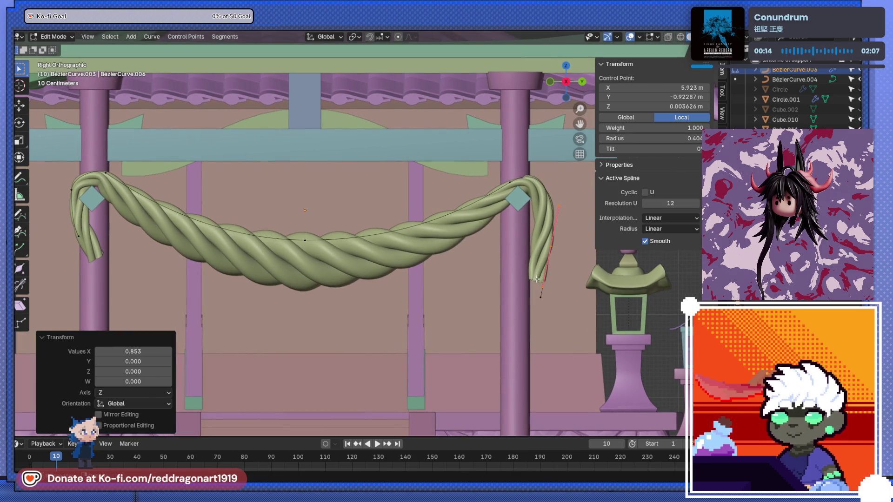
pyautogui.click(541, 298)
pyautogui.press('g')
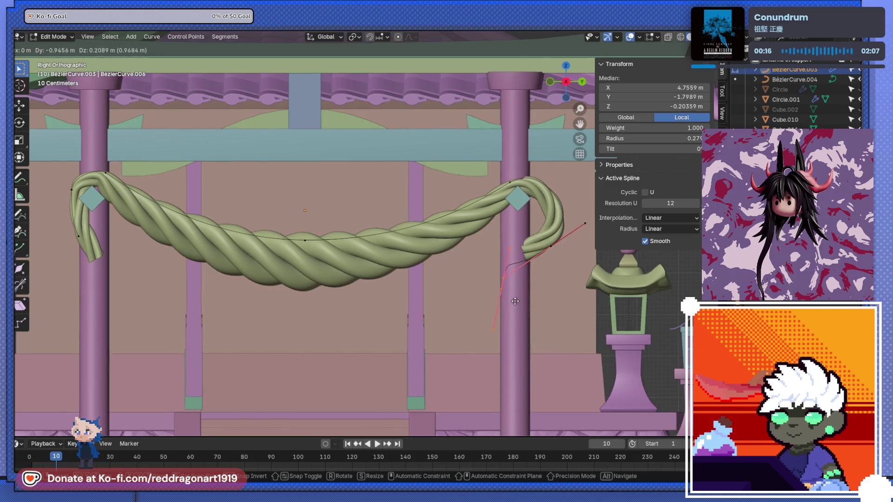
pyautogui.click(534, 296)
pyautogui.click(535, 294)
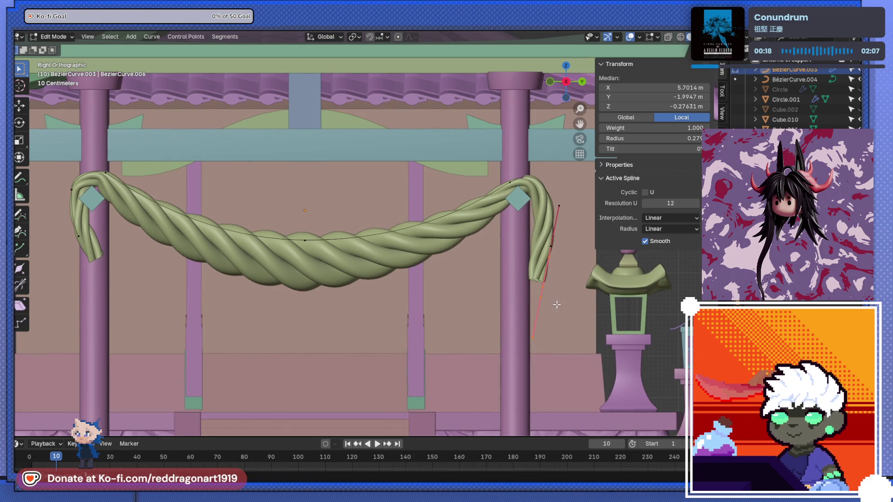
pyautogui.press('g')
pyautogui.click(538, 308)
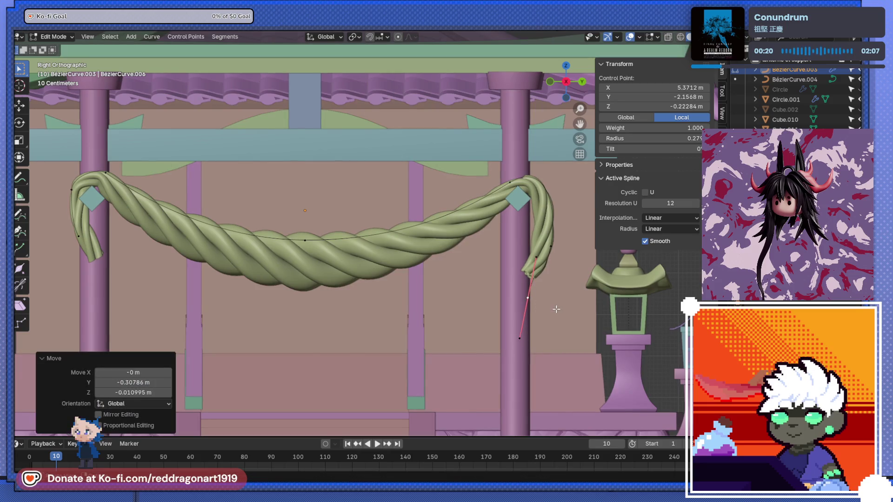
# Step: Rotate the rope-end control point and shift it up and right
pyautogui.press('g')
pyautogui.click(540, 307)
pyautogui.press('r')
pyautogui.click(546, 256)
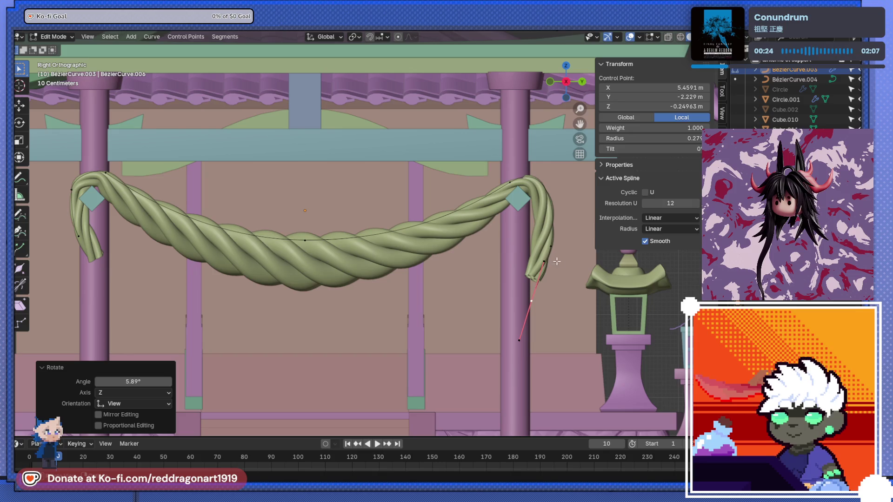
pyautogui.press('g')
pyautogui.click(553, 278)
# Step: Shrink a control point near the rope end to 0.841 and rotate the right bend point
pyautogui.click(551, 247)
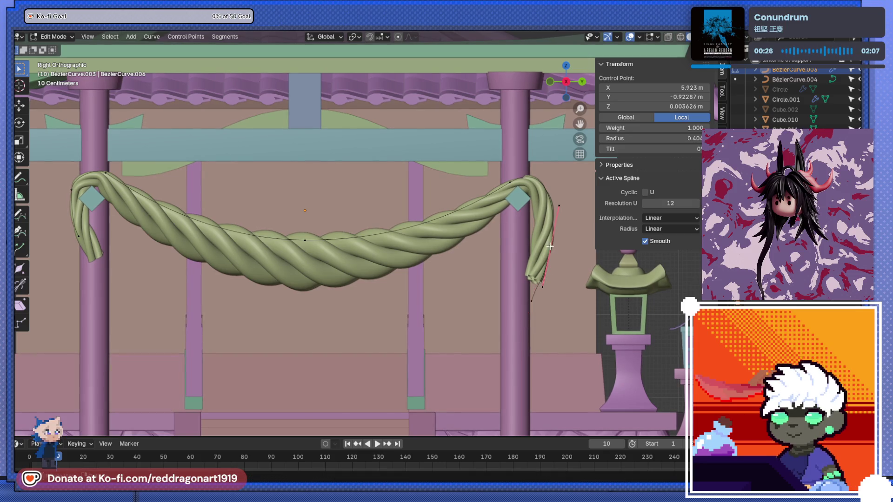
pyautogui.press('s')
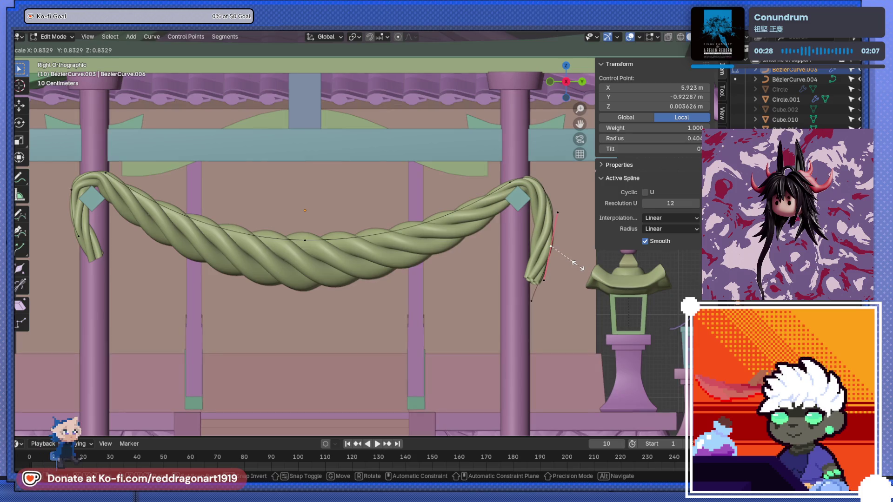
pyautogui.click(577, 265)
pyautogui.scroll(-2, 549, 228)
pyautogui.scroll(4, 545, 219)
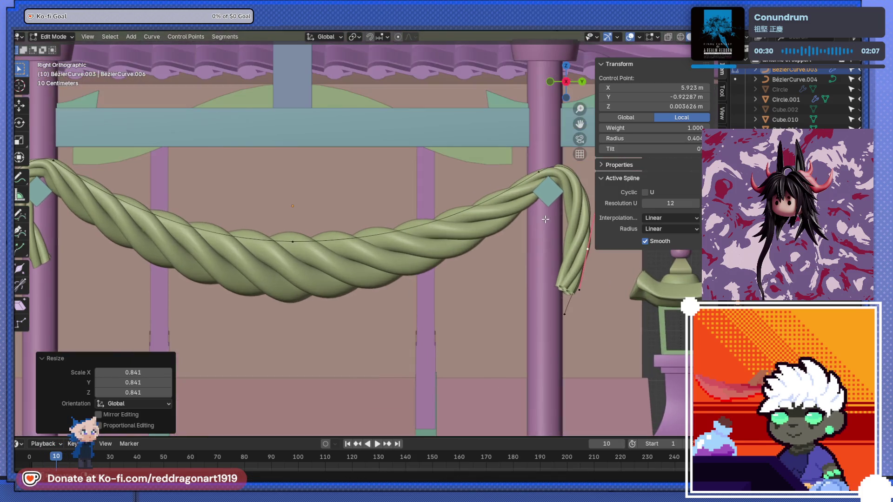
pyautogui.click(538, 172)
pyautogui.press('r')
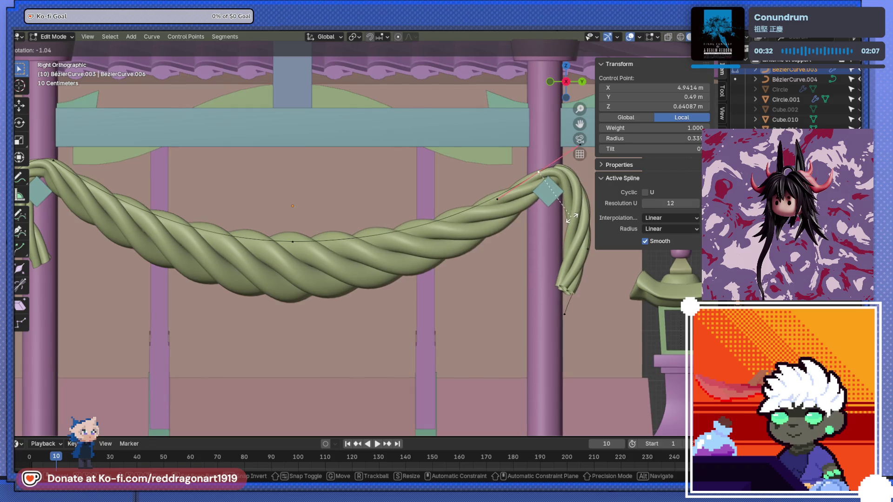
pyautogui.click(571, 217)
pyautogui.scroll(-3, 571, 218)
# Step: Return to Object Mode and orbit around the shrine
pyautogui.press('Tab')
pyautogui.scroll(-2, 464, 280)
pyautogui.scroll(5, 429, 314)
pyautogui.moveTo(465, 280)
pyautogui.mouseDown(button='middle')
pyautogui.moveTo(429, 314)
pyautogui.moveTo(451, 299)
pyautogui.moveTo(442, 289)
pyautogui.mouseUp(button='middle')
pyautogui.scroll(-6, 431, 289)
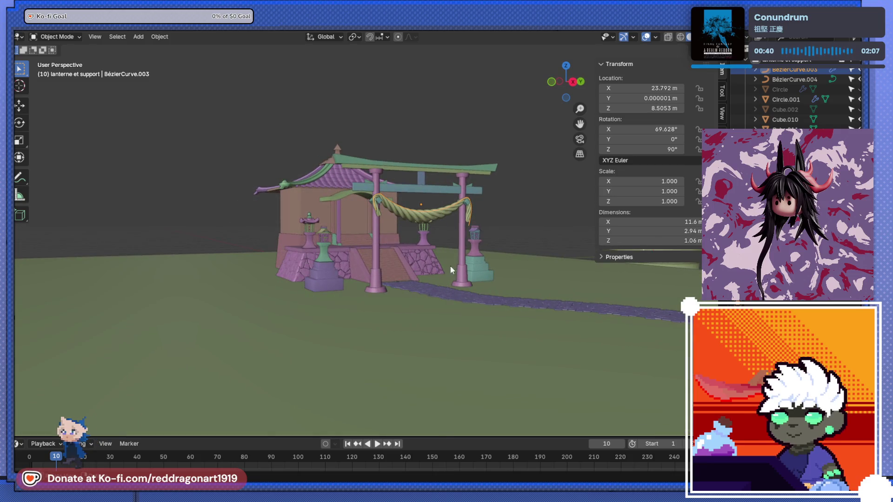
# Step: Select the rope mesh and frame it in the view
pyautogui.scroll(5, 428, 267)
pyautogui.moveTo(495, 239)
pyautogui.mouseDown(button='middle')
pyautogui.moveTo(358, 286)
pyautogui.moveTo(445, 300)
pyautogui.moveTo(406, 287)
pyautogui.mouseUp(button='middle')
pyautogui.press('KP_Decimal')
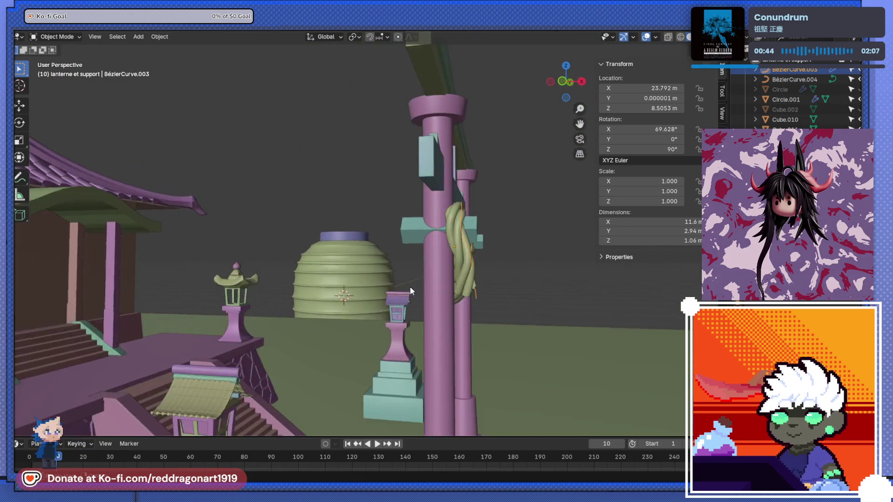
pyautogui.click(356, 284)
pyautogui.press('KP_Decimal')
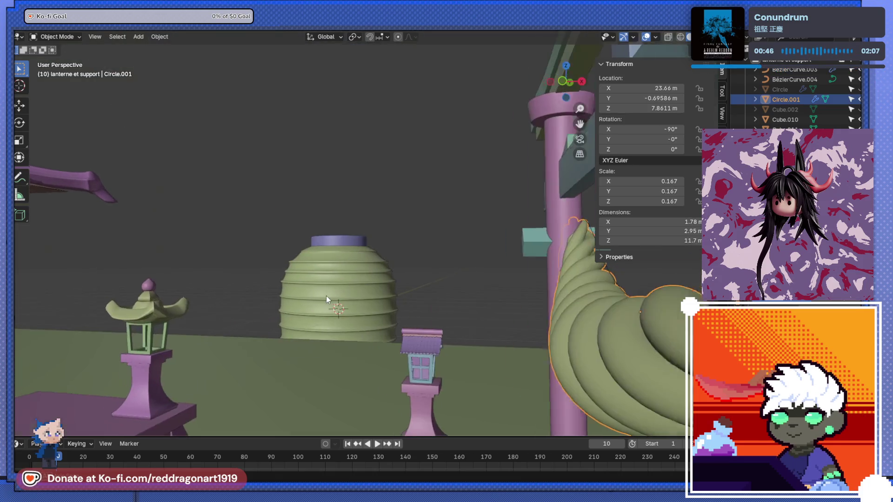
pyautogui.scroll(3, 320, 294)
pyautogui.scroll(-5, 320, 294)
pyautogui.moveTo(262, 297)
pyautogui.mouseDown(button='middle')
pyautogui.moveTo(208, 292)
pyautogui.moveTo(367, 239)
pyautogui.mouseUp(button='middle')
pyautogui.press('KP_Decimal')
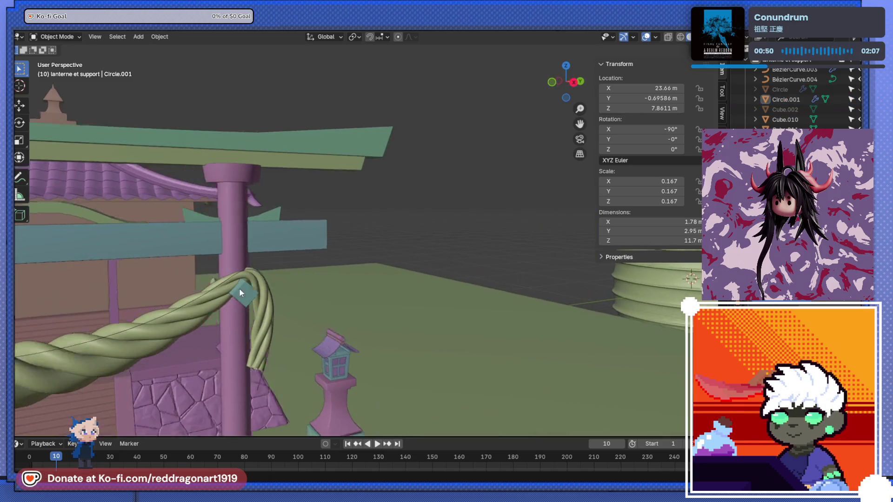
pyautogui.scroll(-2, 349, 312)
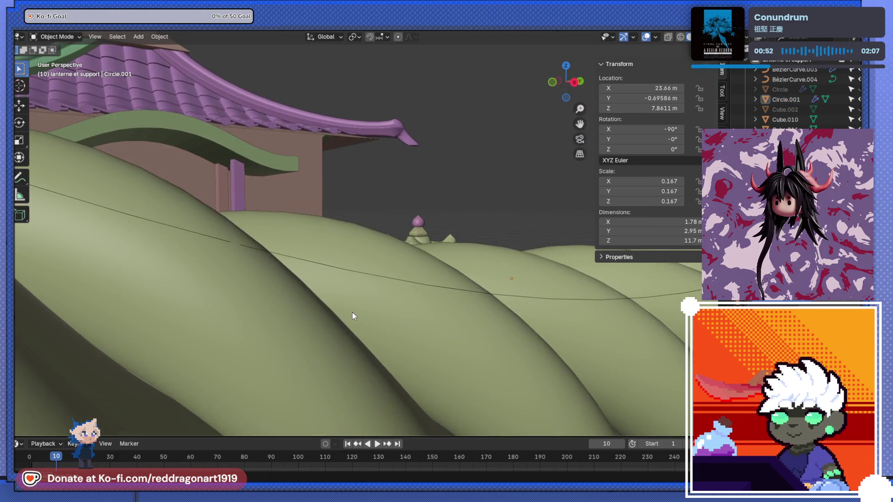
# Step: Apply Shade Smooth to the rope mesh Circle.001
pyautogui.click(345, 312)
pyautogui.rightClick(324, 266)
pyautogui.click(322, 264)
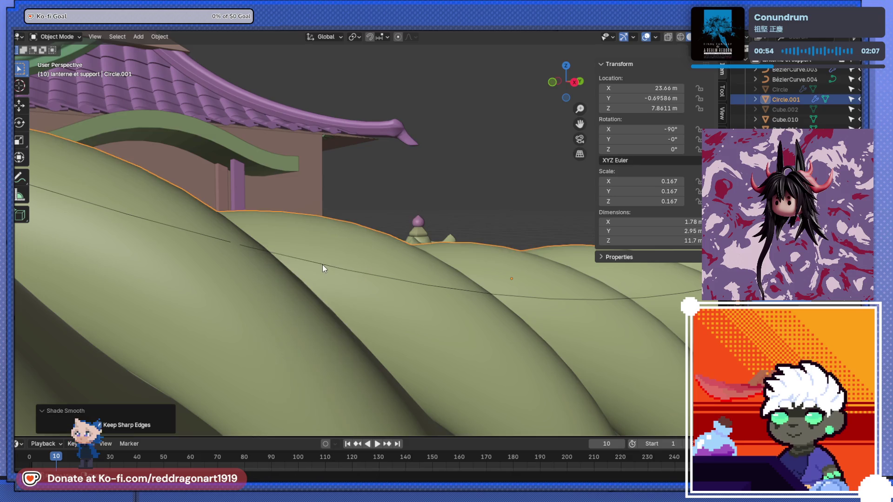
pyautogui.scroll(-6, 334, 283)
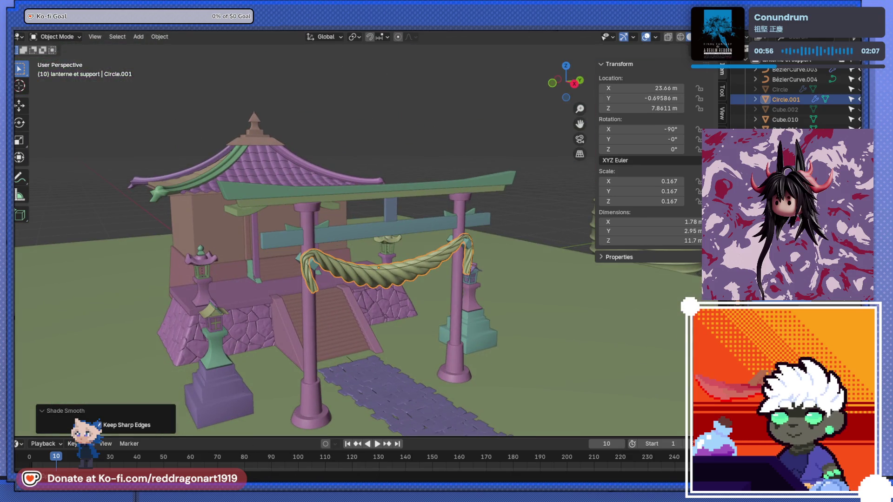
# Step: Enable cavity viewport shading and select the stone-wall base from a low angle
pyautogui.click(719, 37)
pyautogui.moveTo(465, 307); pyautogui.dragTo(373, 288, button='middle')
pyautogui.scroll(10, 373, 287)
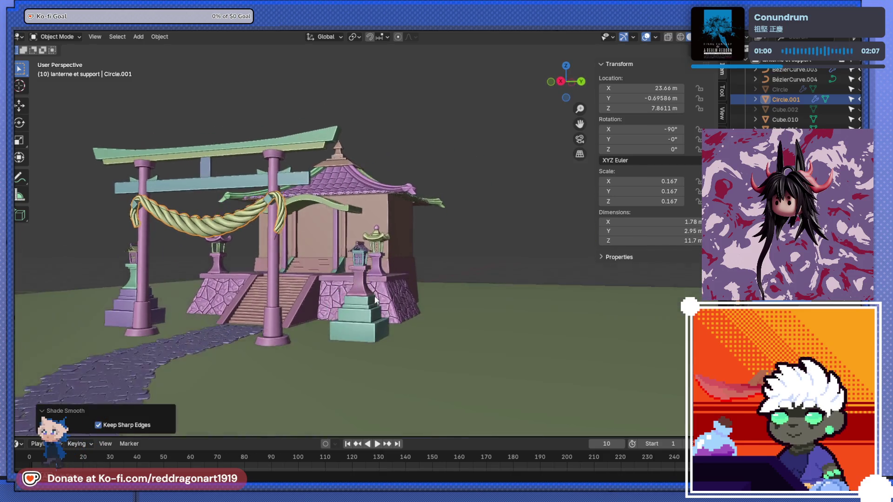
pyautogui.scroll(-2, 384, 268)
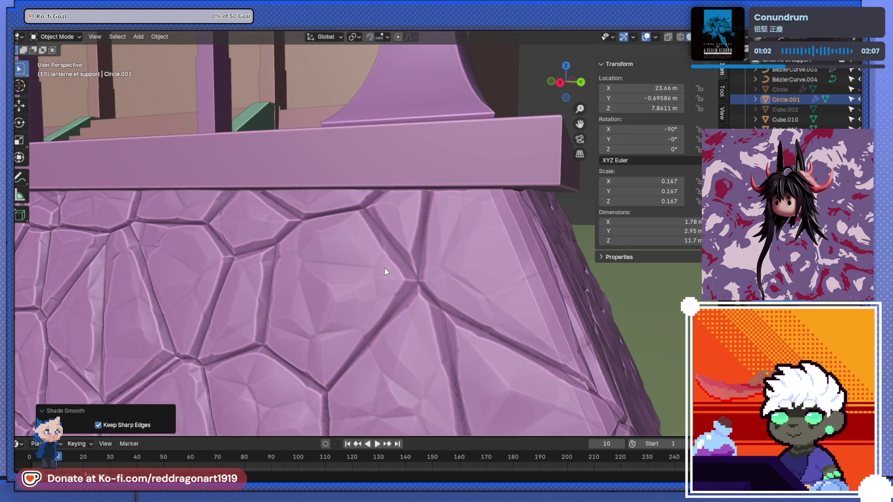
pyautogui.moveTo(384, 268)
pyautogui.mouseDown(button='middle')
pyautogui.moveTo(376, 282)
pyautogui.moveTo(423, 291)
pyautogui.moveTo(391, 295)
pyautogui.moveTo(396, 326)
pyautogui.moveTo(425, 355)
pyautogui.moveTo(371, 351)
pyautogui.moveTo(491, 291)
pyautogui.moveTo(380, 256)
pyautogui.moveTo(283, 265)
pyautogui.moveTo(338, 292)
pyautogui.moveTo(445, 253)
pyautogui.moveTo(491, 295)
pyautogui.moveTo(331, 105)
pyautogui.mouseUp(button='middle')
pyautogui.scroll(3, 403, 292)
pyautogui.click(411, 298)
pyautogui.scroll(-4, 411, 297)
# Step: Set the roof's X and Y scale to a uniform 1.951
pyautogui.click(332, 99)
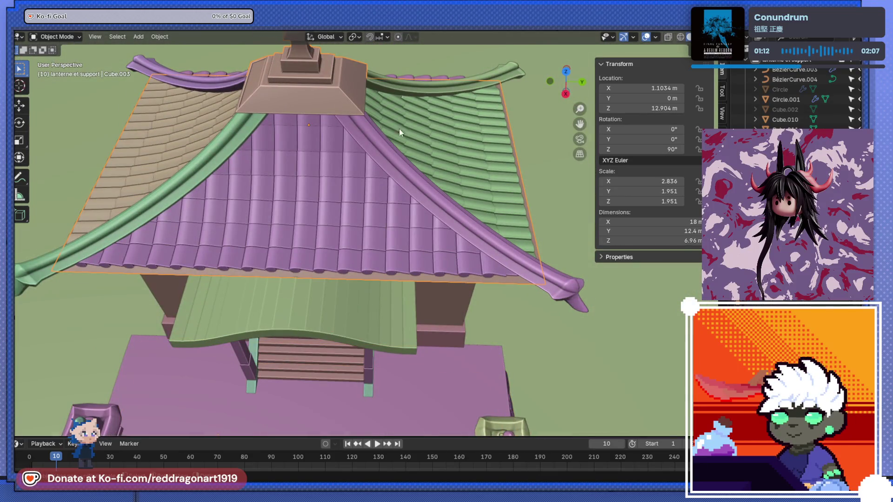
pyautogui.moveTo(636, 183)
pyautogui.mouseDown()
pyautogui.moveTo(598, 183)
pyautogui.moveTo(611, 183)
pyautogui.mouseUp()
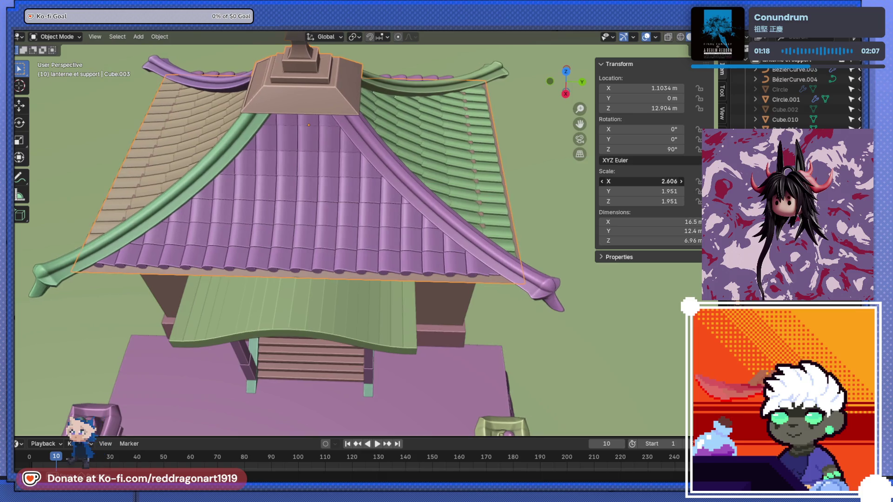
pyautogui.hotkey('ctrl', 'z')
pyautogui.moveTo(326, 233)
pyautogui.mouseDown(button='middle')
pyautogui.moveTo(293, 204)
pyautogui.moveTo(269, 161)
pyautogui.moveTo(334, 235)
pyautogui.moveTo(293, 298)
pyautogui.moveTo(299, 184)
pyautogui.moveTo(260, 202)
pyautogui.moveTo(252, 264)
pyautogui.moveTo(267, 280)
pyautogui.moveTo(284, 261)
pyautogui.mouseUp(button='middle')
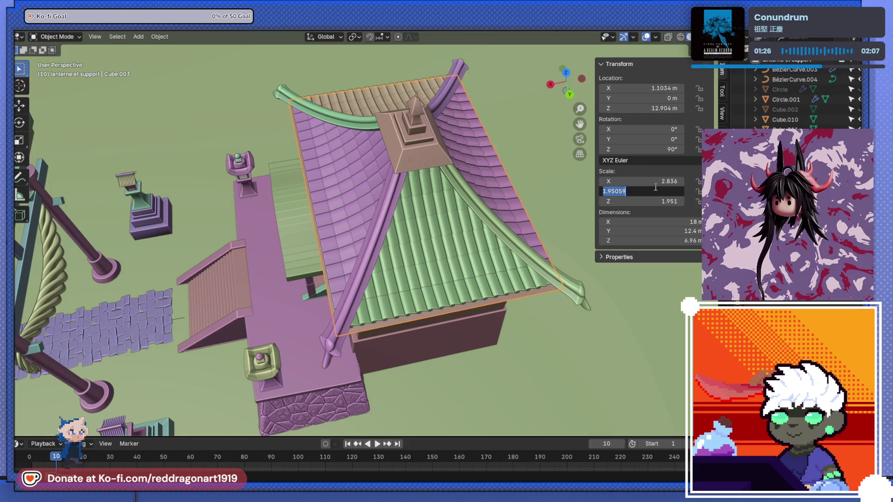
pyautogui.press('Return')
pyautogui.press('Return')
pyautogui.moveTo(410, 219)
pyautogui.mouseDown(button='middle')
pyautogui.moveTo(416, 186)
pyautogui.moveTo(460, 158)
pyautogui.moveTo(454, 273)
pyautogui.moveTo(430, 260)
pyautogui.moveTo(398, 218)
pyautogui.moveTo(403, 236)
pyautogui.moveTo(422, 169)
pyautogui.mouseUp(button='middle')
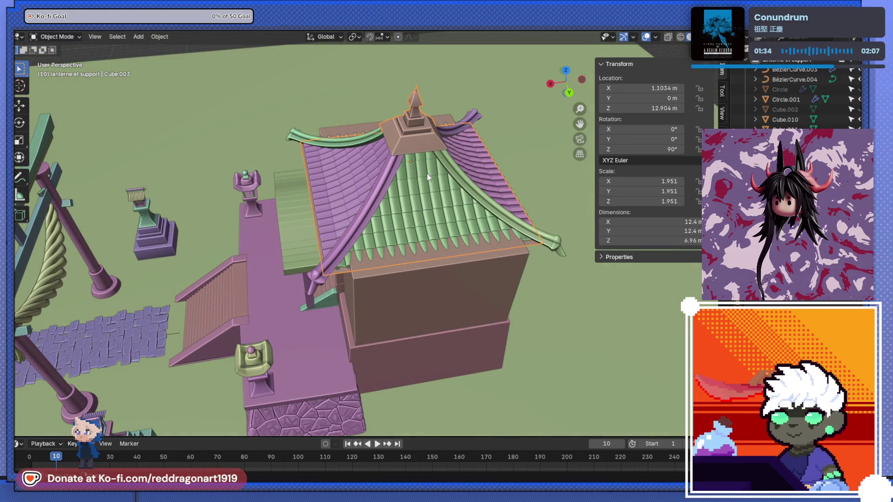
# Step: Set the roof's Z rotation to 45°
pyautogui.press('r')
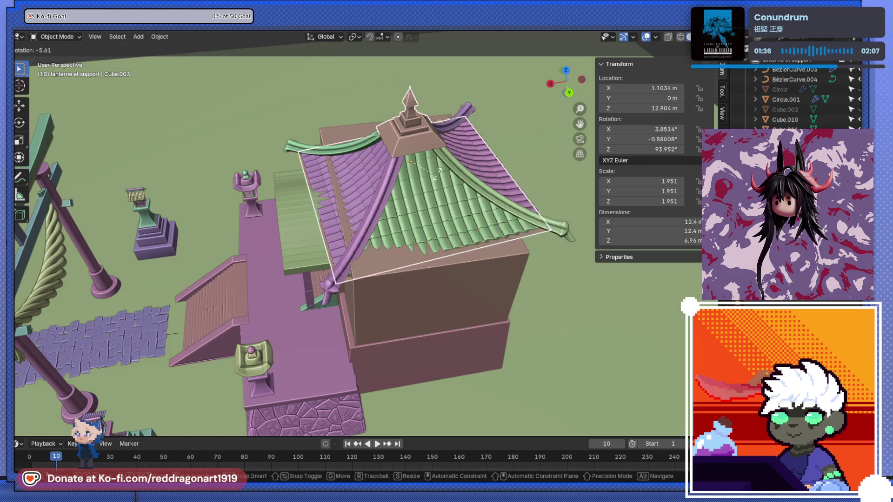
pyautogui.press('Escape')
pyautogui.moveTo(655, 152); pyautogui.dragTo(655, 152)
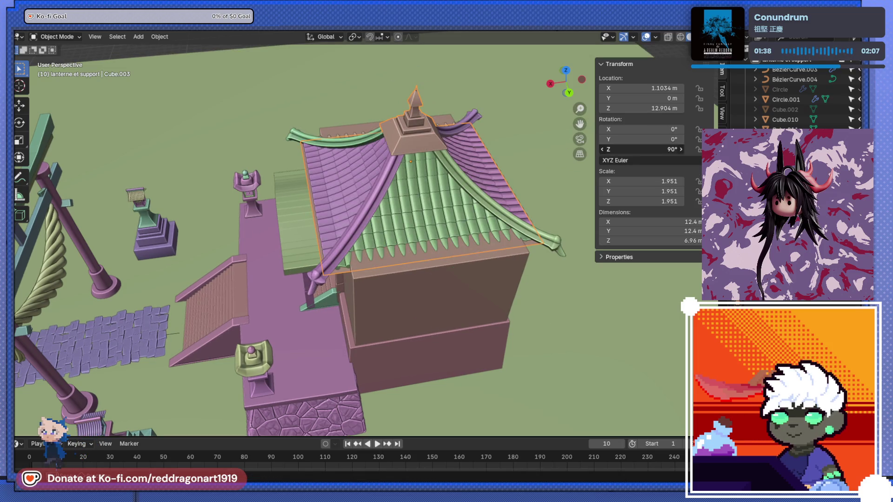
pyautogui.press('Return')
# Step: Reset the roof's Z rotation to 0° and toggle X-ray to check it from above
pyautogui.moveTo(465, 195); pyautogui.dragTo(479, 261, button='middle')
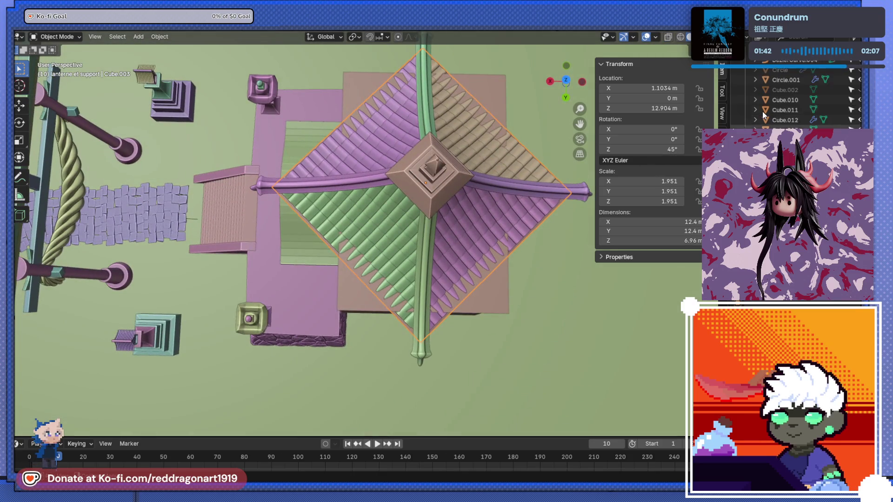
pyautogui.scroll(-10, 750, 71)
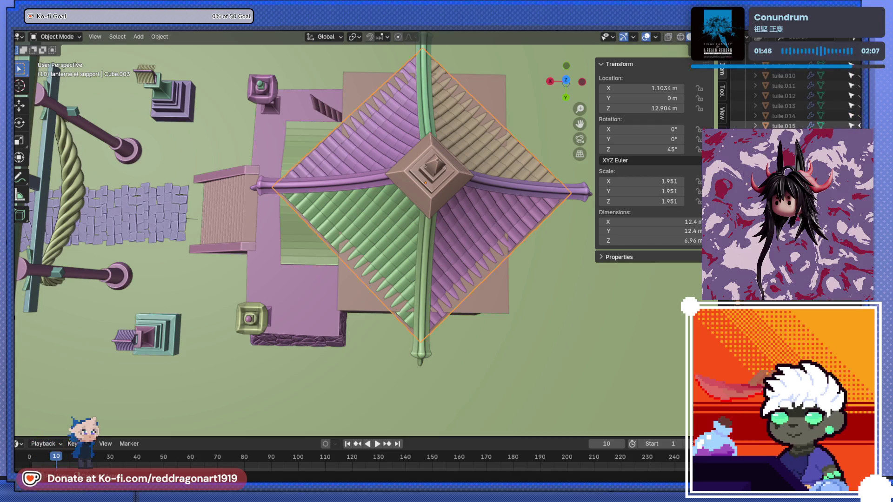
pyautogui.moveTo(242, 219)
pyautogui.mouseDown(button='middle')
pyautogui.moveTo(404, 119)
pyautogui.moveTo(473, 91)
pyautogui.moveTo(508, 99)
pyautogui.moveTo(458, 214)
pyautogui.moveTo(629, 188)
pyautogui.mouseUp(button='middle')
pyautogui.moveTo(647, 149)
pyautogui.mouseDown()
pyautogui.moveTo(462, 149)
pyautogui.moveTo(545, 185)
pyautogui.mouseUp()
pyautogui.moveTo(546, 186)
pyautogui.mouseDown(button='middle')
pyautogui.moveTo(535, 174)
pyautogui.moveTo(646, 188)
pyautogui.moveTo(658, 253)
pyautogui.moveTo(685, 279)
pyautogui.moveTo(576, 272)
pyautogui.moveTo(643, 181)
pyautogui.mouseUp(button='middle')
pyautogui.moveTo(656, 151); pyautogui.dragTo(654, 151)
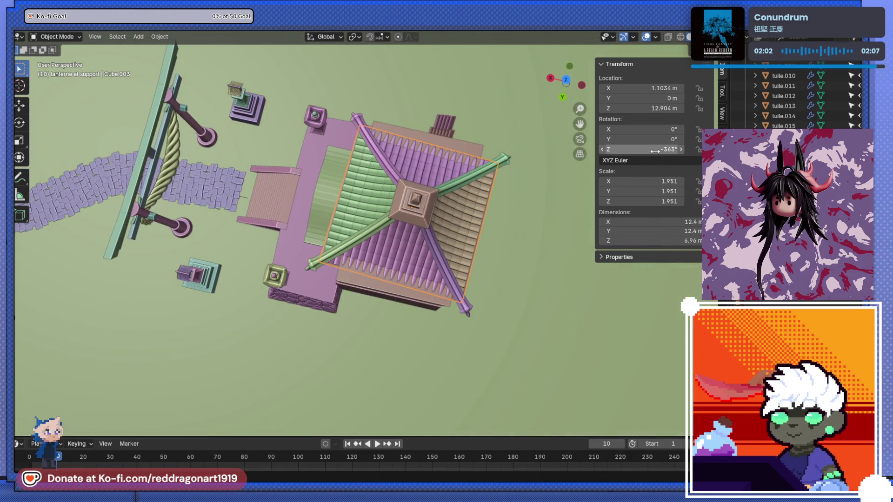
pyautogui.press('Return')
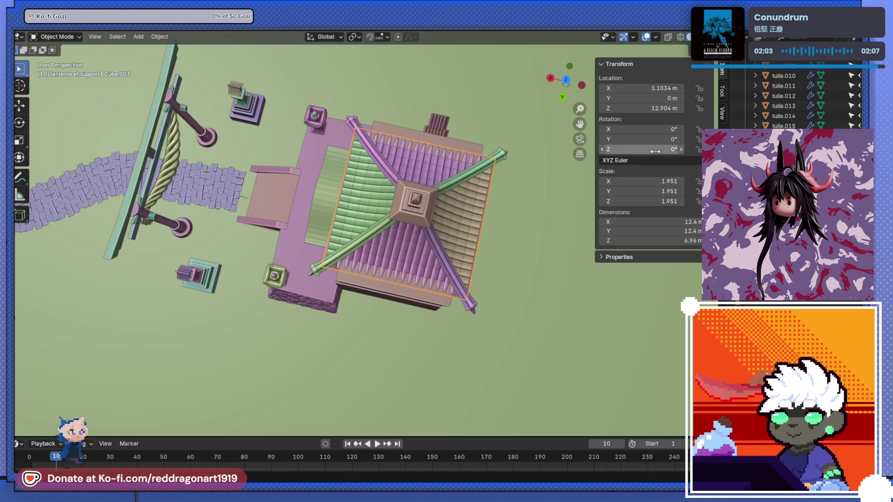
pyautogui.moveTo(424, 166)
pyautogui.mouseDown(button='middle')
pyautogui.moveTo(217, 40)
pyautogui.moveTo(310, 182)
pyautogui.moveTo(364, 222)
pyautogui.moveTo(424, 312)
pyautogui.moveTo(503, 293)
pyautogui.moveTo(365, 275)
pyautogui.moveTo(509, 247)
pyautogui.moveTo(484, 325)
pyautogui.mouseUp(button='middle')
pyautogui.hotkey('alt', 'z')
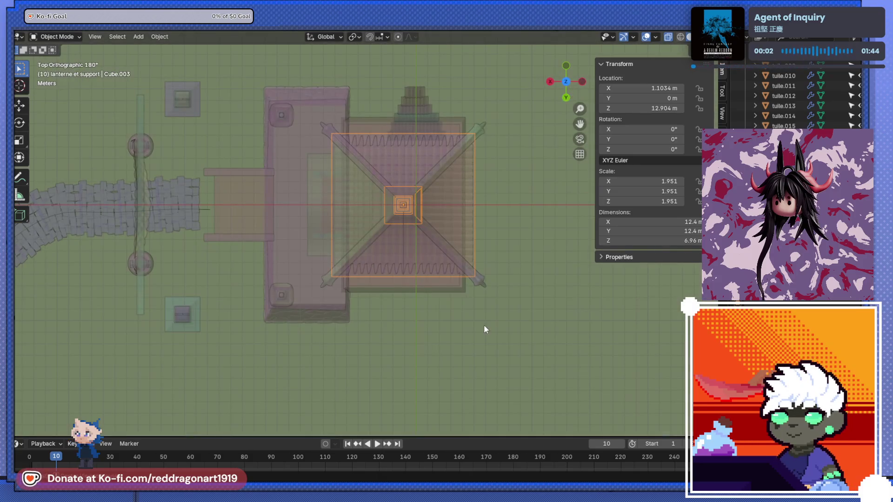
# Step: Try setting the roof's X, Y and Z scale to 1, then undo back to 1.951
pyautogui.moveTo(632, 171)
pyautogui.mouseDown(button='middle')
pyautogui.moveTo(377, 186)
pyautogui.moveTo(361, 223)
pyautogui.moveTo(454, 204)
pyautogui.mouseUp(button='middle')
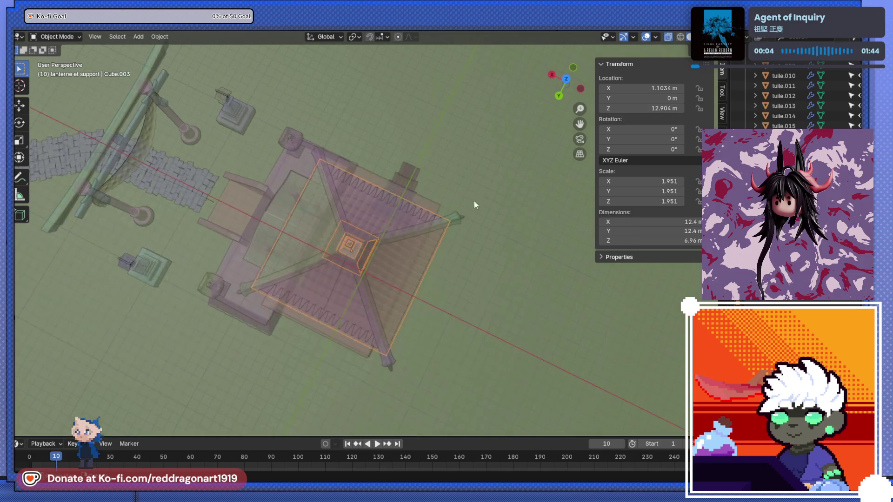
pyautogui.write('1')
pyautogui.press('Return')
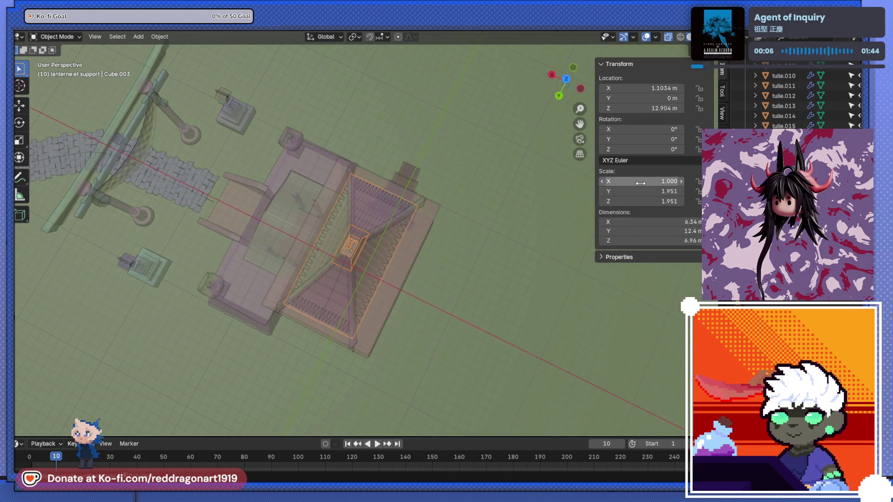
pyautogui.write('1')
pyautogui.press('Return')
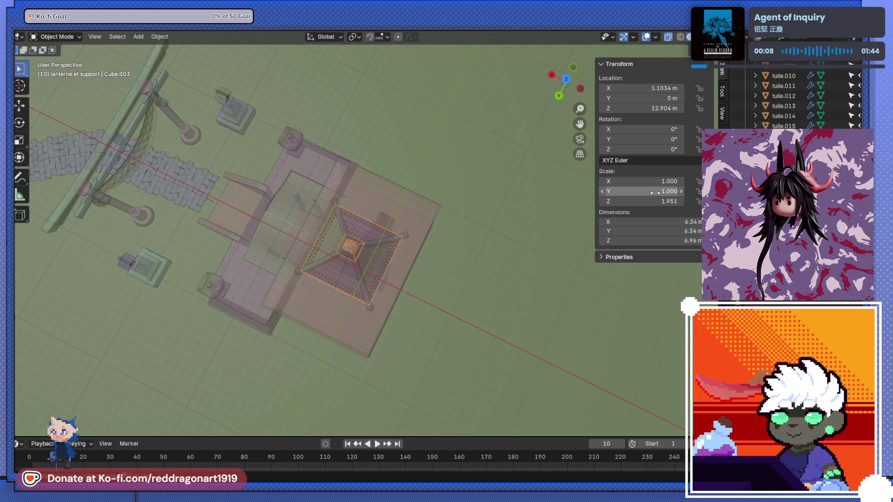
pyautogui.click(658, 202)
pyautogui.write('1')
pyautogui.press('Return')
pyautogui.moveTo(465, 219)
pyautogui.mouseDown(button='middle')
pyautogui.moveTo(418, 225)
pyautogui.moveTo(373, 161)
pyautogui.mouseUp(button='middle')
pyautogui.moveTo(451, 259)
pyautogui.mouseDown(button='middle')
pyautogui.moveTo(333, 261)
pyautogui.moveTo(402, 263)
pyautogui.moveTo(397, 248)
pyautogui.moveTo(544, 170)
pyautogui.mouseUp(button='middle')
pyautogui.hotkey('ctrl', 'z')
pyautogui.hotkey('ctrl', 'z')
pyautogui.hotkey('ctrl', 'z')
pyautogui.hotkey('ctrl', 'z')
pyautogui.hotkey('ctrl', 'shift', 'z')
# Step: Test raising and lowering the roof, then cancel so it keeps its original position
pyautogui.moveTo(643, 108); pyautogui.dragTo(631, 121)
pyautogui.moveTo(631, 121)
pyautogui.mouseDown(button='middle')
pyautogui.moveTo(474, 194)
pyautogui.moveTo(635, 216)
pyautogui.mouseUp(button='middle')
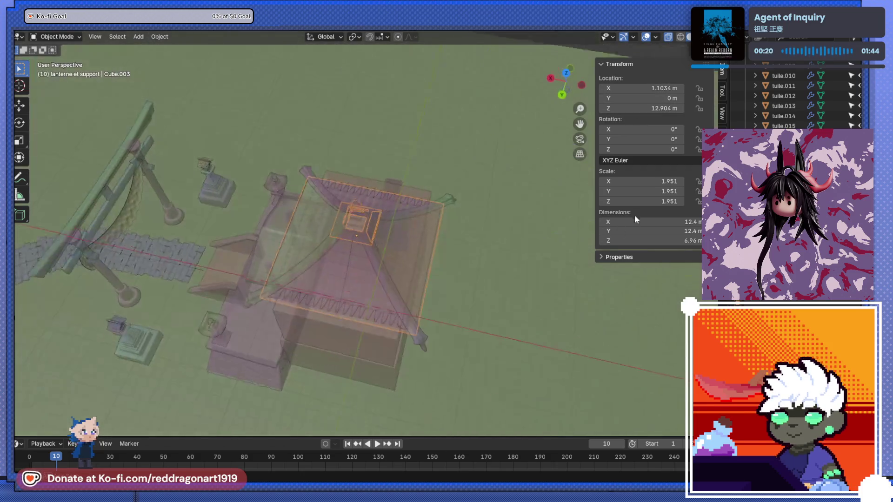
pyautogui.moveTo(473, 248); pyautogui.dragTo(357, 197, button='middle')
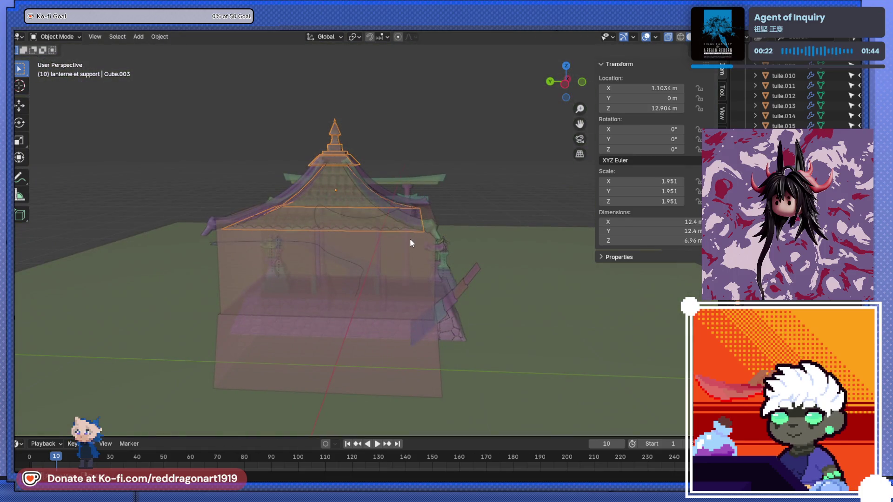
pyautogui.press('g')
pyautogui.rightClick(448, 325)
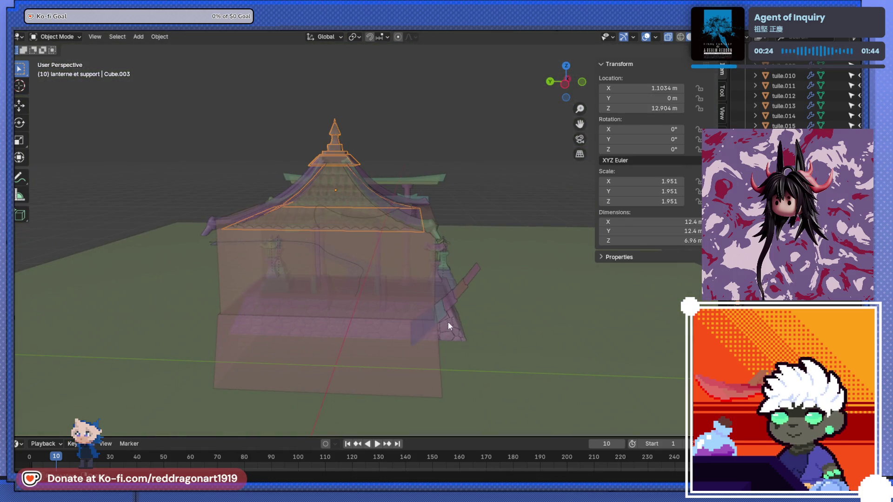
# Step: Inspect the roof area by selecting a loose tile and the wall block, then clear the selection
pyautogui.click(446, 308)
pyautogui.moveTo(445, 308)
pyautogui.mouseDown(button='middle')
pyautogui.moveTo(483, 325)
pyautogui.moveTo(469, 273)
pyautogui.mouseUp(button='middle')
pyautogui.scroll(3, 433, 317)
pyautogui.click(466, 306)
pyautogui.click(572, 278)
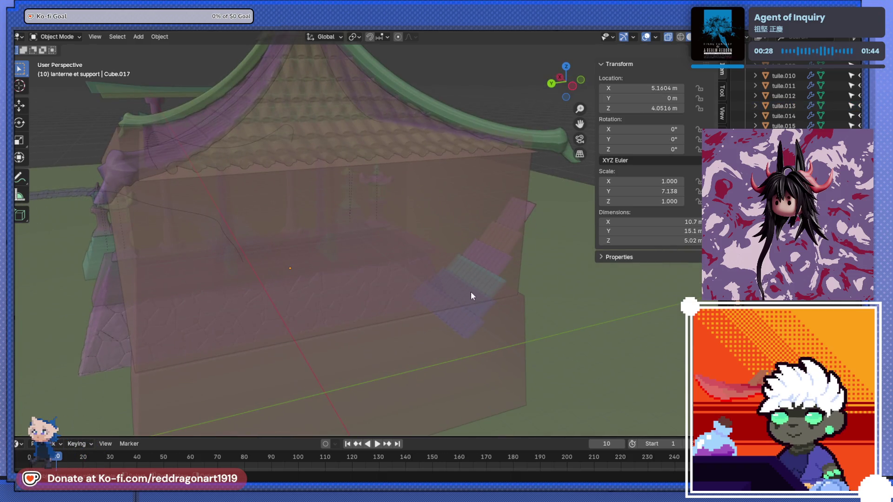
pyautogui.moveTo(434, 281); pyautogui.dragTo(434, 282)
pyautogui.click(534, 276)
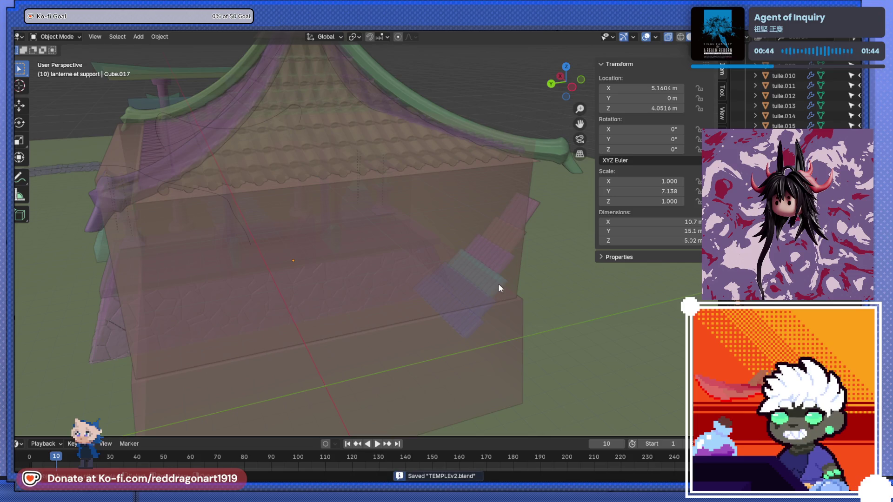
# Step: Box-select the loose tile objects and cancel a trial move, leaving them in place
pyautogui.moveTo(529, 246)
pyautogui.mouseDown(button='middle')
pyautogui.moveTo(470, 245)
pyautogui.moveTo(380, 287)
pyautogui.moveTo(374, 319)
pyautogui.moveTo(333, 284)
pyautogui.mouseUp(button='middle')
pyautogui.moveTo(439, 388); pyautogui.dragTo(439, 388)
pyautogui.moveTo(451, 260); pyautogui.dragTo(460, 299)
pyautogui.moveTo(377, 347)
pyautogui.mouseDown(button='middle')
pyautogui.moveTo(444, 283)
pyautogui.moveTo(468, 312)
pyautogui.mouseUp(button='middle')
pyautogui.press('g')
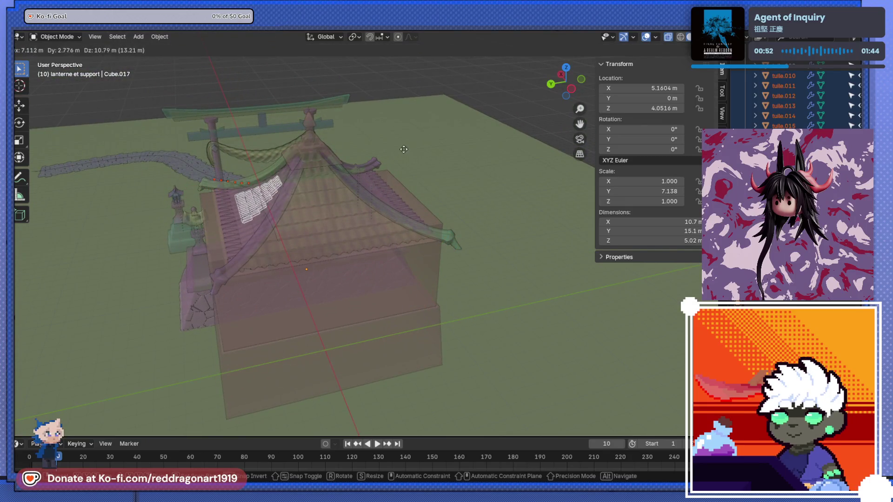
pyautogui.rightClick(406, 162)
pyautogui.moveTo(406, 161)
pyautogui.mouseDown(button='middle')
pyautogui.moveTo(420, 202)
pyautogui.moveTo(389, 189)
pyautogui.moveTo(405, 208)
pyautogui.moveTo(409, 198)
pyautogui.mouseUp(button='middle')
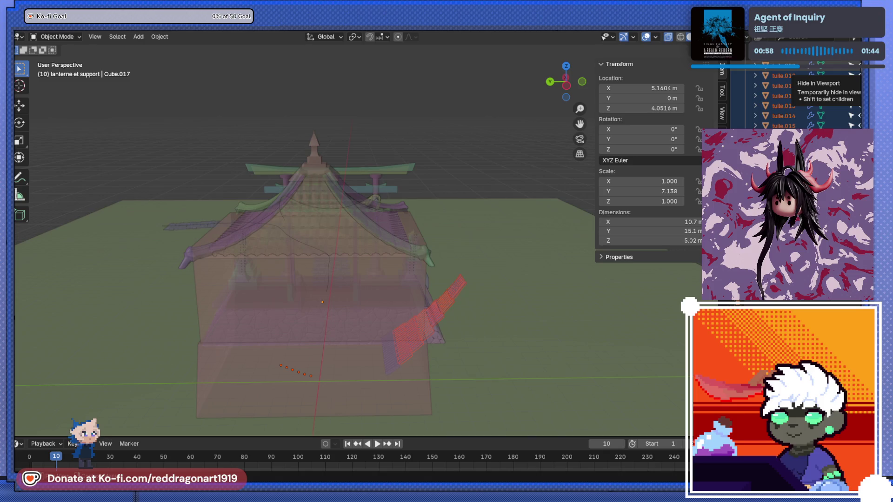
# Step: Unhide and select tuile.009, then move it over the roof in top view
pyautogui.click(860, 76)
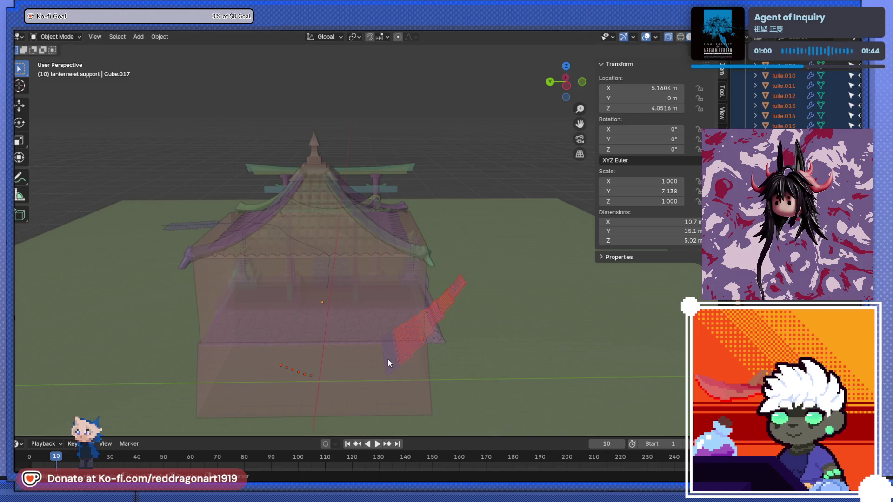
pyautogui.click(789, 70)
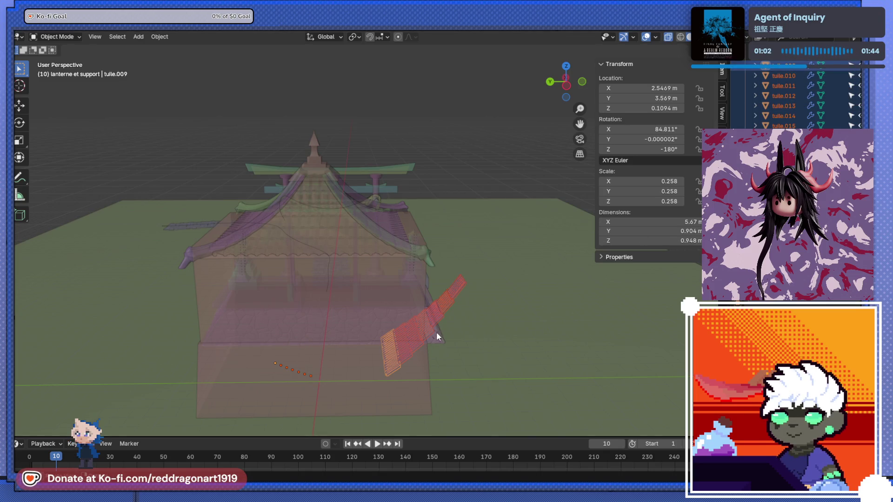
pyautogui.press('g')
pyautogui.press('Escape')
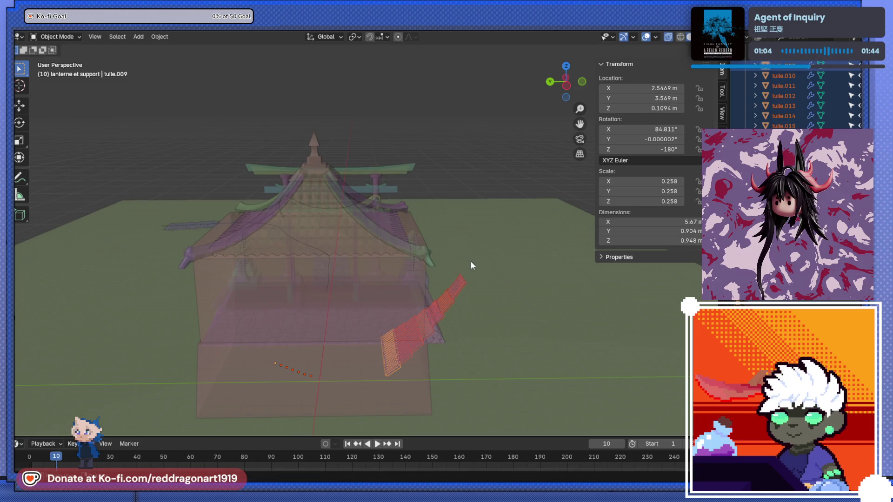
pyautogui.press('KP_7')
pyautogui.press('g')
pyautogui.press('Escape')
pyautogui.press('g')
pyautogui.click(379, 299)
# Step: Raise the strip to roof height in side view and enlarge it about 1.757 times
pyautogui.press('ctrl+KP_3')
pyautogui.press('g')
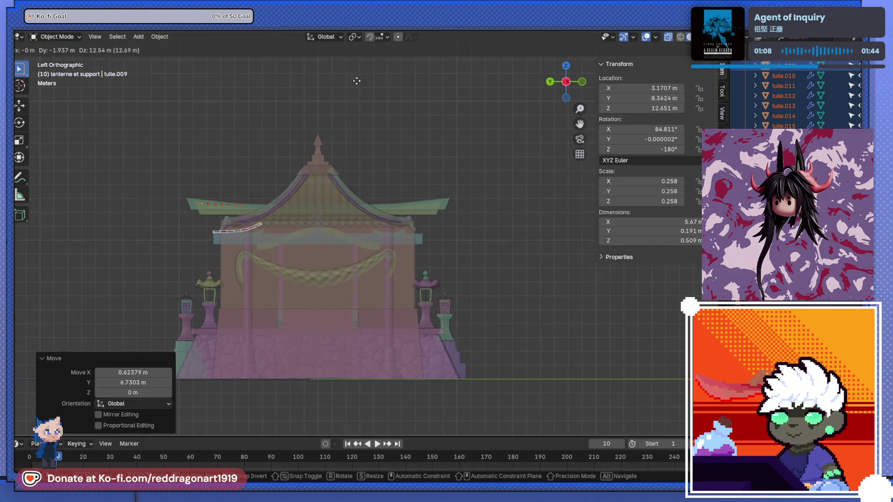
pyautogui.click(408, 76)
pyautogui.moveTo(303, 155)
pyautogui.mouseDown(button='middle')
pyautogui.moveTo(367, 219)
pyautogui.moveTo(415, 250)
pyautogui.mouseUp(button='middle')
pyautogui.press('s')
pyautogui.click(472, 274)
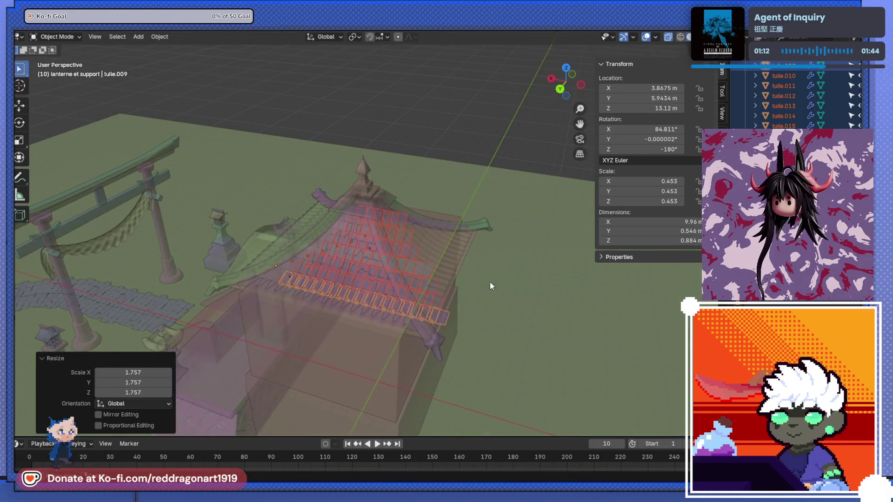
# Step: Reposition the strip along the roof slope from top view and check it in perspective
pyautogui.press('KP_1')
pyautogui.press('KP_7')
pyautogui.press('g')
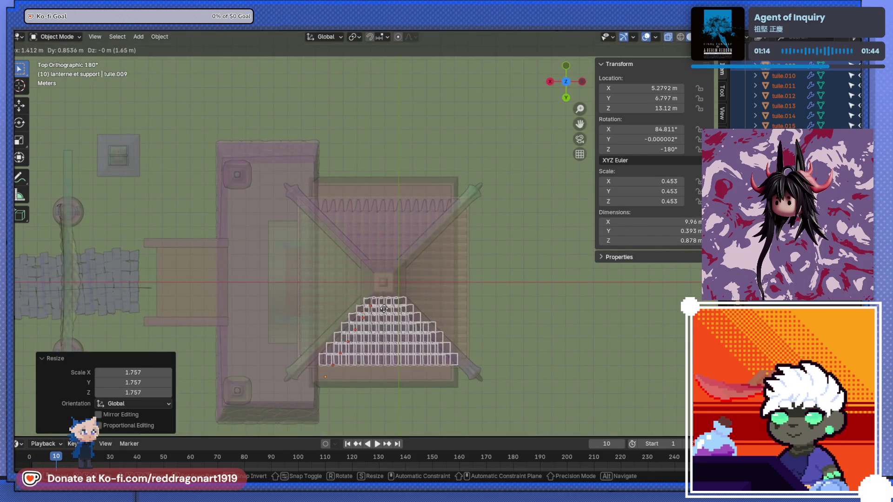
pyautogui.click(395, 307)
pyautogui.moveTo(397, 311); pyautogui.dragTo(333, 244, button='middle')
pyautogui.scroll(4, 314, 251)
pyautogui.scroll(-5, 314, 256)
pyautogui.moveTo(299, 275)
pyautogui.mouseDown(button='middle')
pyautogui.moveTo(383, 241)
pyautogui.moveTo(370, 246)
pyautogui.mouseUp(button='middle')
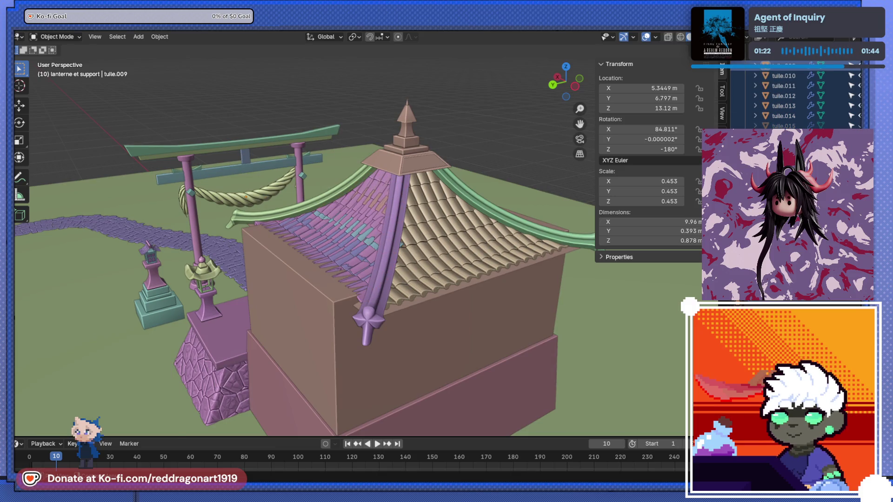
# Step: Browse the TEMPLE collection, selecting BézierCurve.002, the roof, a tile, and BézierCurve.001
pyautogui.scroll(-2, 783, 107)
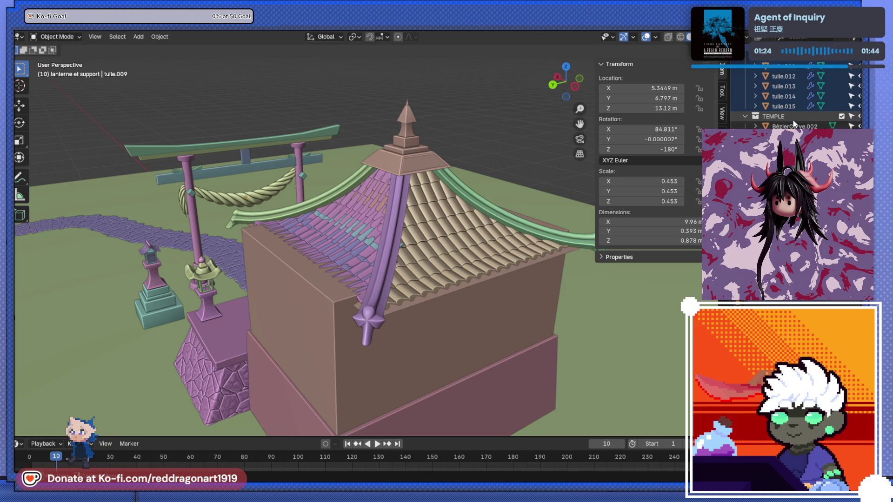
pyautogui.click(794, 126)
pyautogui.moveTo(437, 214); pyautogui.dragTo(544, 279, button='middle')
pyautogui.scroll(-4, 791, 103)
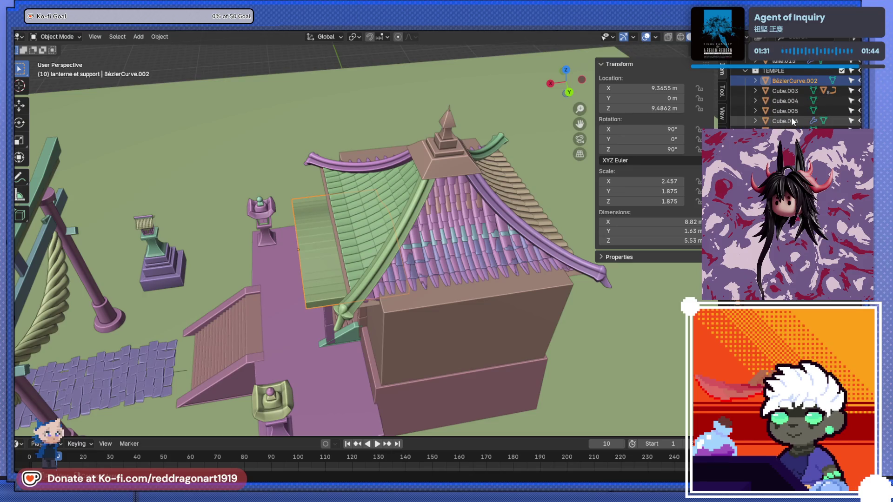
pyautogui.scroll(-8, 786, 115)
pyautogui.scroll(-10, 786, 115)
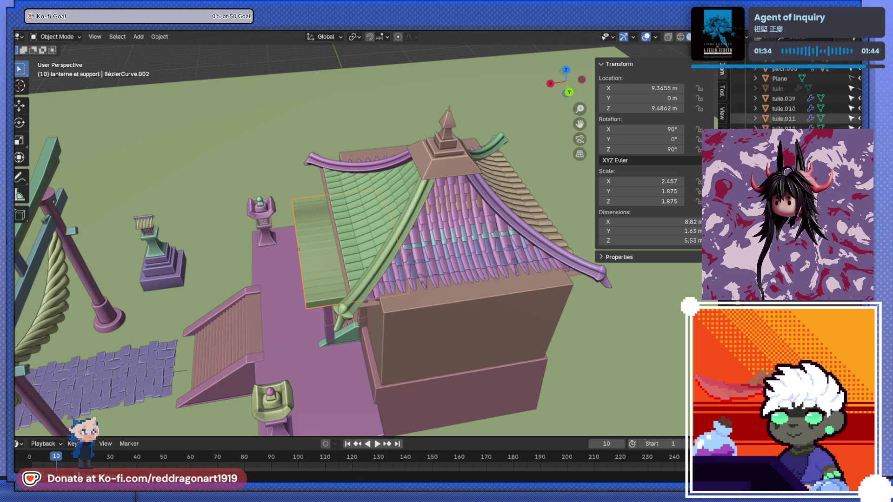
pyautogui.scroll(18, 785, 115)
pyautogui.click(449, 157)
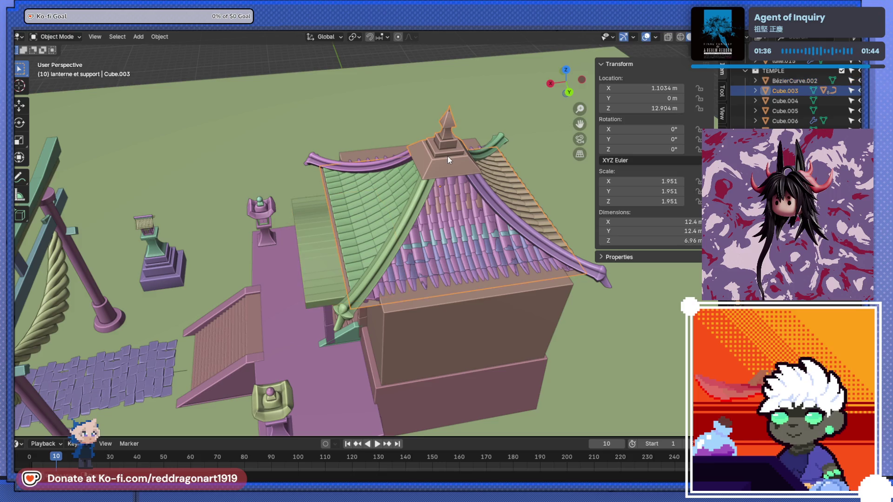
pyautogui.click(797, 121)
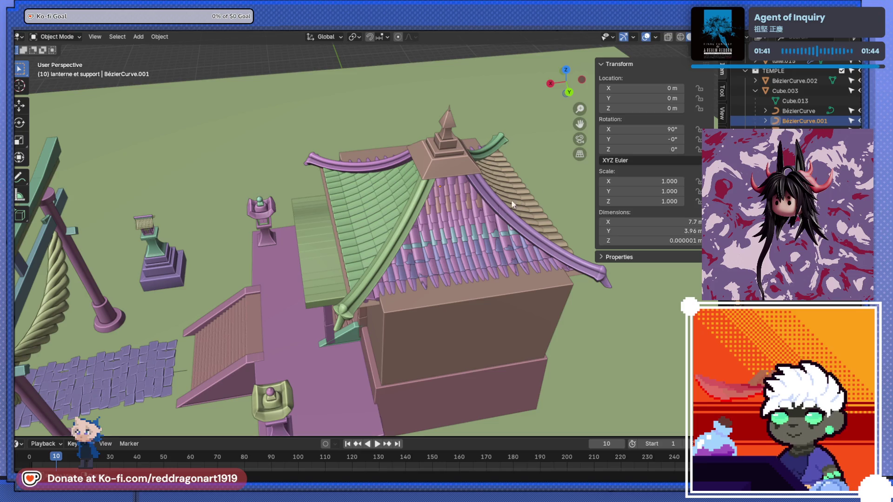
pyautogui.click(443, 227)
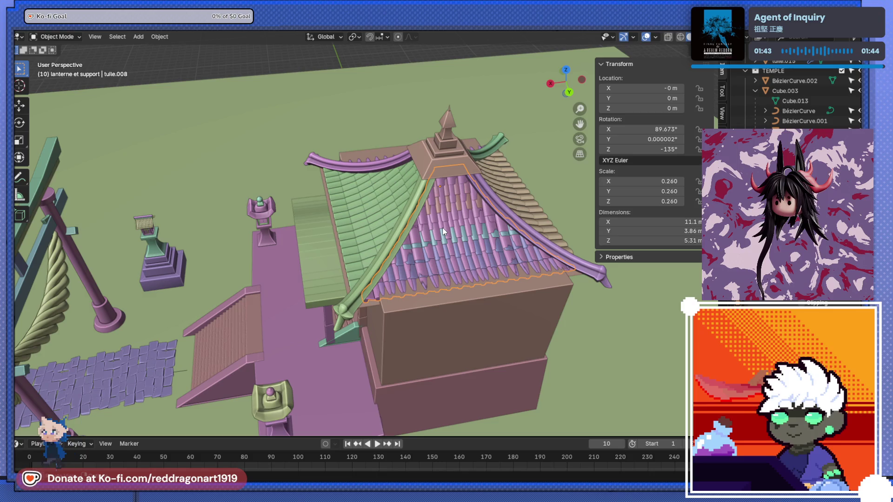
pyautogui.click(796, 122)
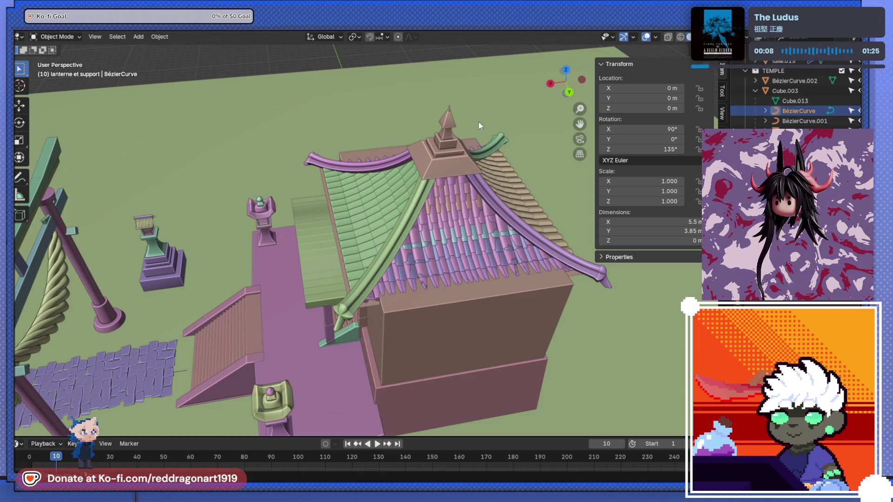
# Step: Turn on X-ray, then select BézierCurve and add BézierCurve.001 to the selection
pyautogui.moveTo(562, 147)
pyautogui.mouseDown(button='middle')
pyautogui.moveTo(531, 129)
pyautogui.moveTo(532, 100)
pyautogui.moveTo(465, 167)
pyautogui.moveTo(509, 187)
pyautogui.moveTo(432, 163)
pyautogui.moveTo(389, 169)
pyautogui.moveTo(360, 160)
pyautogui.moveTo(341, 185)
pyautogui.moveTo(308, 196)
pyautogui.moveTo(390, 190)
pyautogui.moveTo(409, 204)
pyautogui.mouseUp(button='middle')
pyautogui.hotkey('alt', 'z')
pyautogui.click(789, 123)
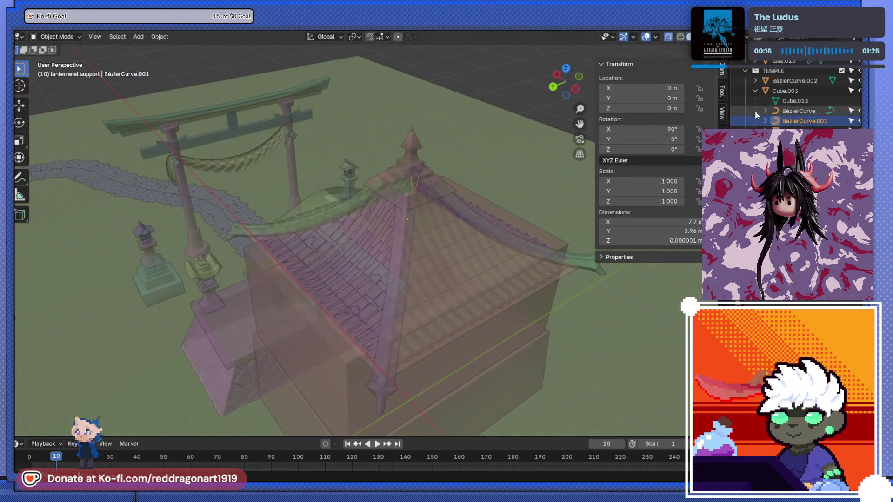
pyautogui.click(797, 113)
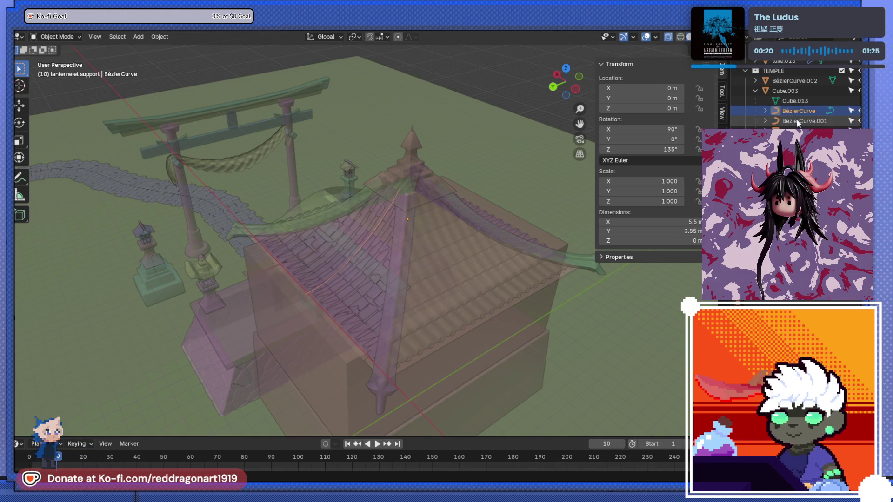
pyautogui.keyDown('ctrl'); pyautogui.click(797, 120); pyautogui.keyUp('ctrl')
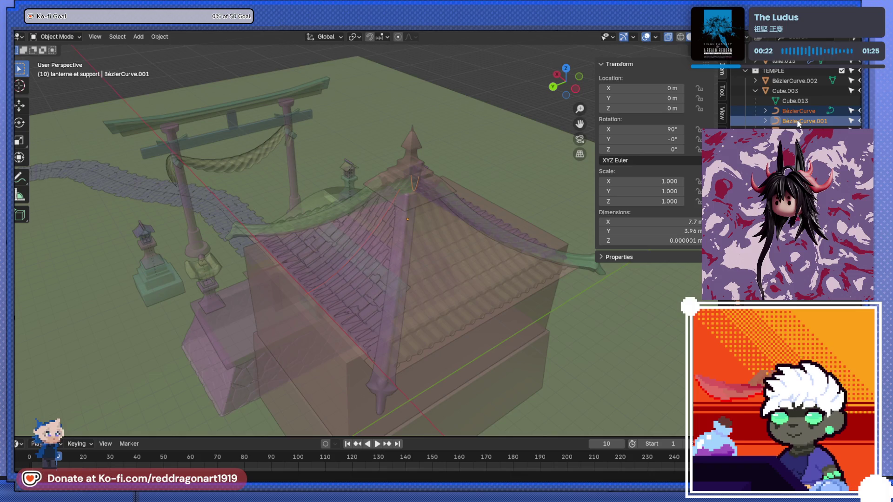
# Step: Clear the parent from the Bézier curves, undo it once, then reapply Clear Parent
pyautogui.hotkey('alt', 'p')
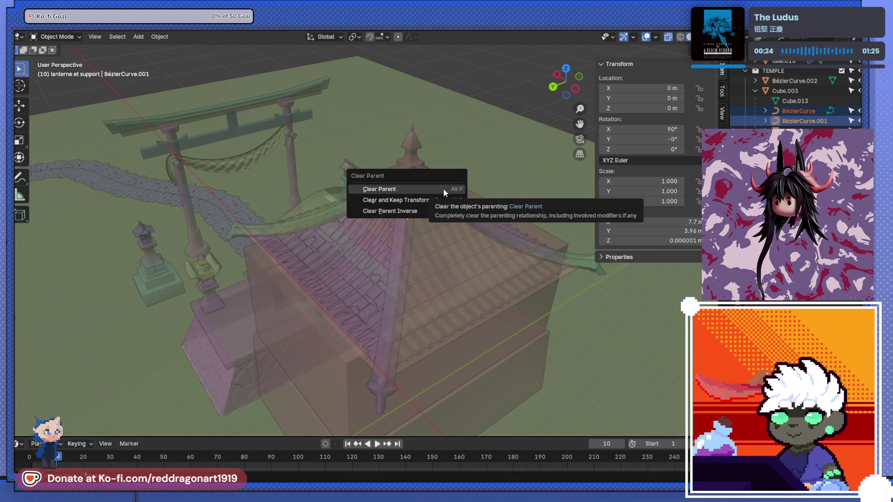
pyautogui.click(443, 188)
pyautogui.scroll(-3, 442, 194)
pyautogui.moveTo(436, 230); pyautogui.dragTo(465, 241, button='middle')
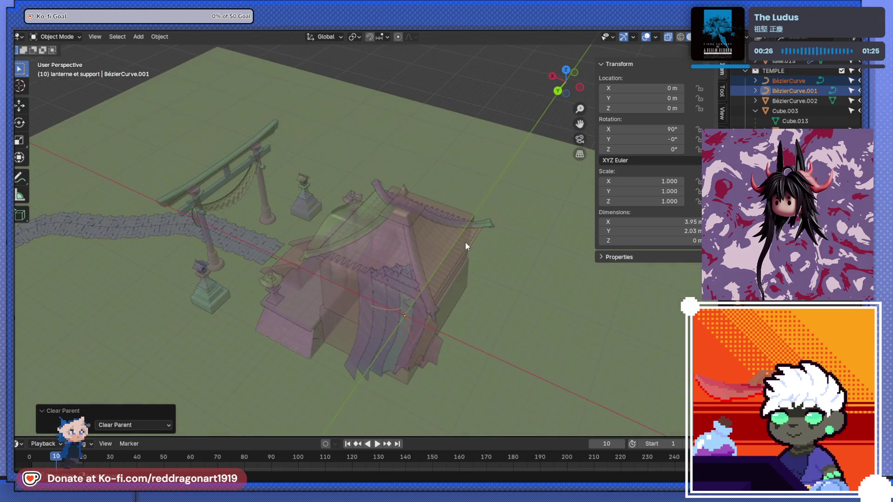
pyautogui.hotkey('ctrl', 'z')
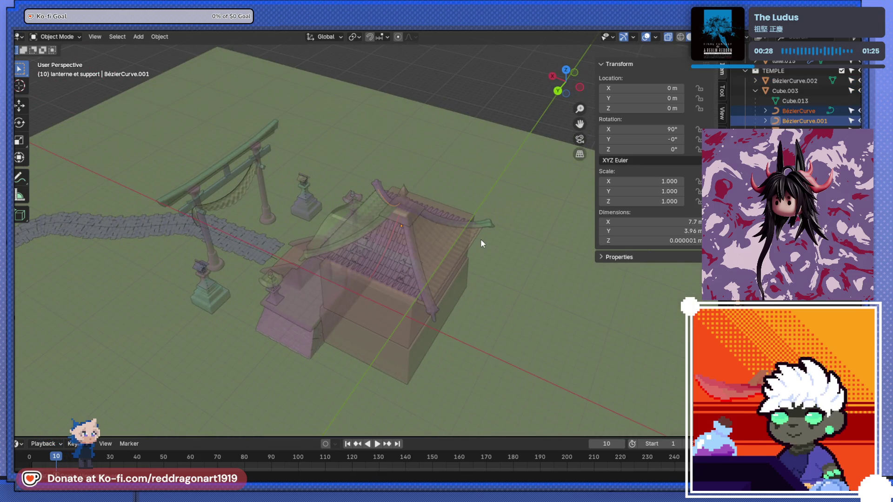
pyautogui.hotkey('alt', 'p')
pyautogui.click(481, 239)
# Step: Inspect the curves in Edit Mode, then select the first curve and a side tile strip
pyautogui.press('Tab')
pyautogui.moveTo(481, 240)
pyautogui.mouseDown(button='middle')
pyautogui.moveTo(416, 265)
pyautogui.moveTo(353, 260)
pyautogui.moveTo(412, 303)
pyautogui.moveTo(463, 307)
pyautogui.moveTo(451, 335)
pyautogui.moveTo(426, 325)
pyautogui.mouseUp(button='middle')
pyautogui.press('Tab')
pyautogui.click(440, 320)
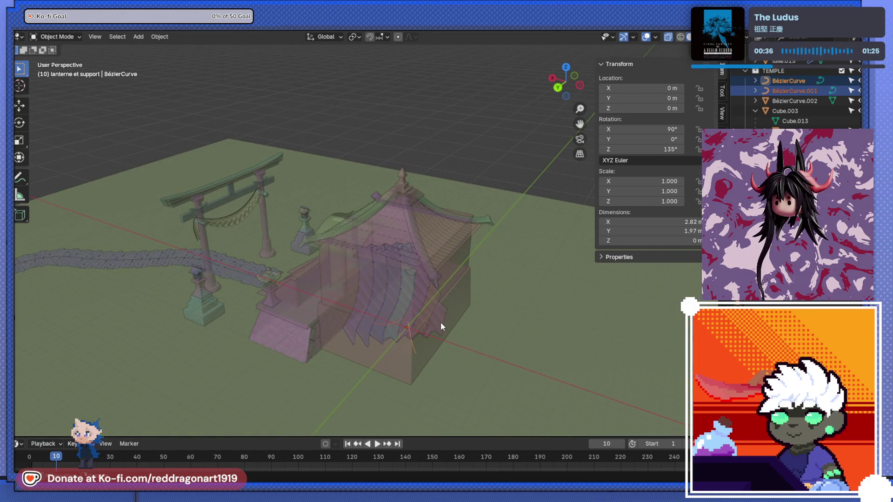
pyautogui.click(388, 294)
# Step: Select the tile strip and move it to a new spot and height
pyautogui.click(384, 297)
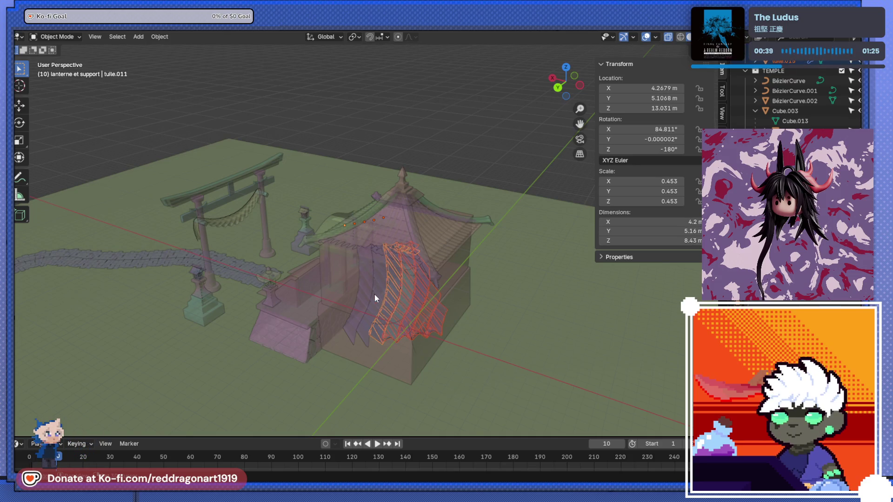
pyautogui.click(371, 298)
pyautogui.moveTo(371, 299)
pyautogui.mouseDown(button='middle')
pyautogui.moveTo(427, 276)
pyautogui.moveTo(412, 308)
pyautogui.mouseUp(button='middle')
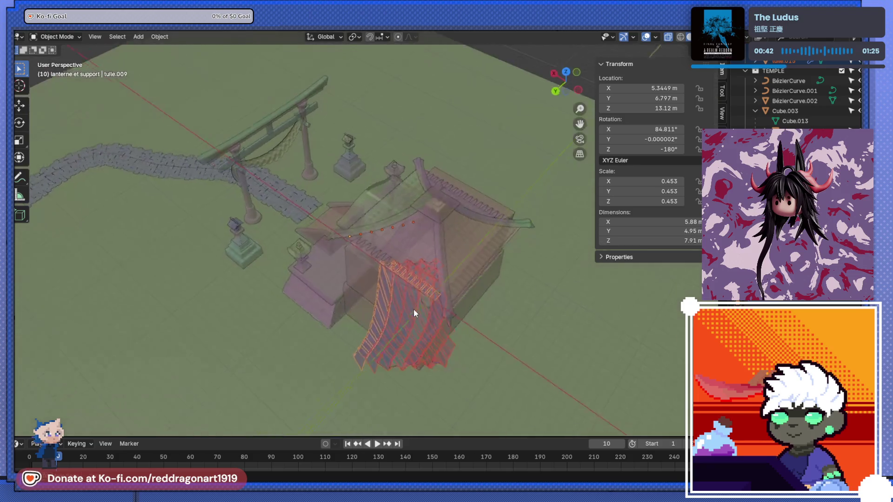
pyautogui.press('g')
pyautogui.click(431, 359)
pyautogui.moveTo(431, 359)
pyautogui.mouseDown(button='middle')
pyautogui.moveTo(378, 295)
pyautogui.moveTo(347, 280)
pyautogui.moveTo(272, 286)
pyautogui.moveTo(449, 269)
pyautogui.mouseUp(button='middle')
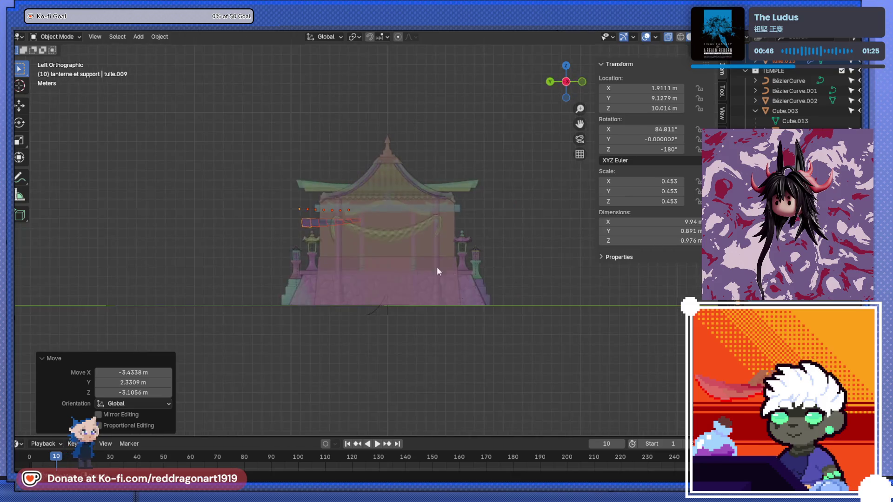
pyautogui.press('g')
pyautogui.click(457, 358)
pyautogui.moveTo(456, 358)
pyautogui.mouseDown(button='middle')
pyautogui.moveTo(387, 349)
pyautogui.moveTo(487, 392)
pyautogui.moveTo(492, 309)
pyautogui.moveTo(489, 356)
pyautogui.mouseUp(button='middle')
pyautogui.scroll(3, 488, 392)
pyautogui.scroll(-3, 487, 392)
# Step: Rotate the tile strip about the vertical Z axis
pyautogui.press('g')
pyautogui.rightClick(453, 301)
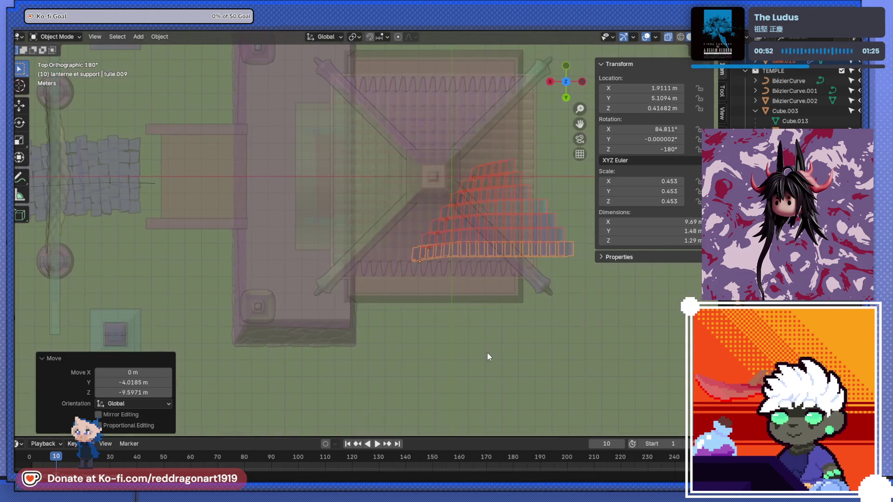
pyautogui.keyDown('alt'); pyautogui.moveTo(461, 250); pyautogui.dragTo(473, 196, button='middle'); pyautogui.keyUp('alt')
pyautogui.moveTo(495, 323)
pyautogui.mouseDown(button='middle')
pyautogui.moveTo(400, 350)
pyautogui.moveTo(391, 365)
pyautogui.moveTo(449, 345)
pyautogui.moveTo(462, 324)
pyautogui.moveTo(534, 362)
pyautogui.moveTo(536, 386)
pyautogui.mouseUp(button='middle')
pyautogui.press('r')
pyautogui.press('z')
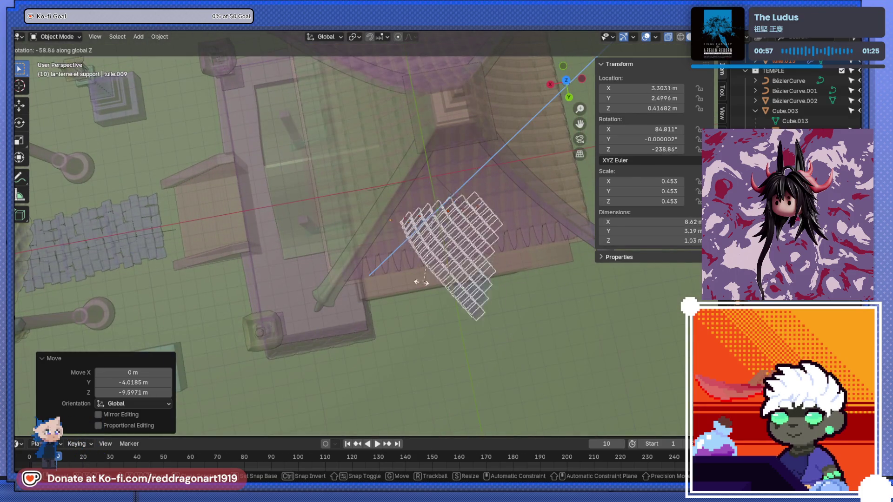
pyautogui.click(390, 275)
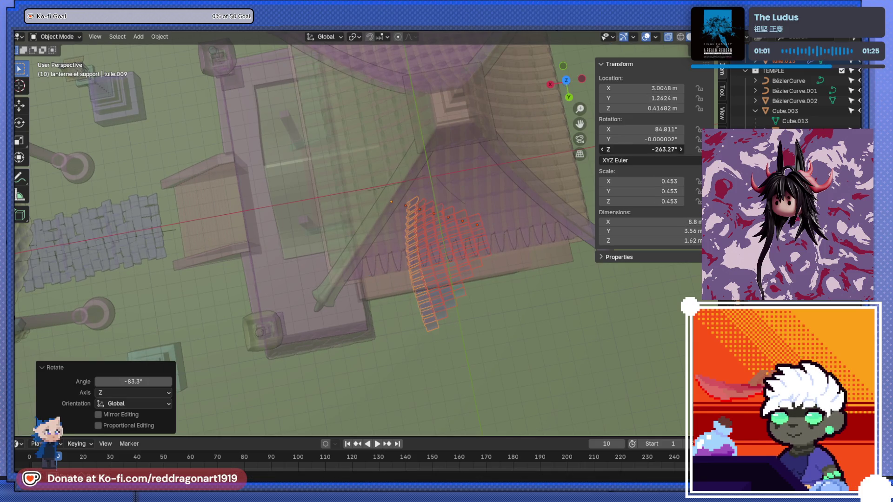
pyautogui.write('90')
pyautogui.press('Return')
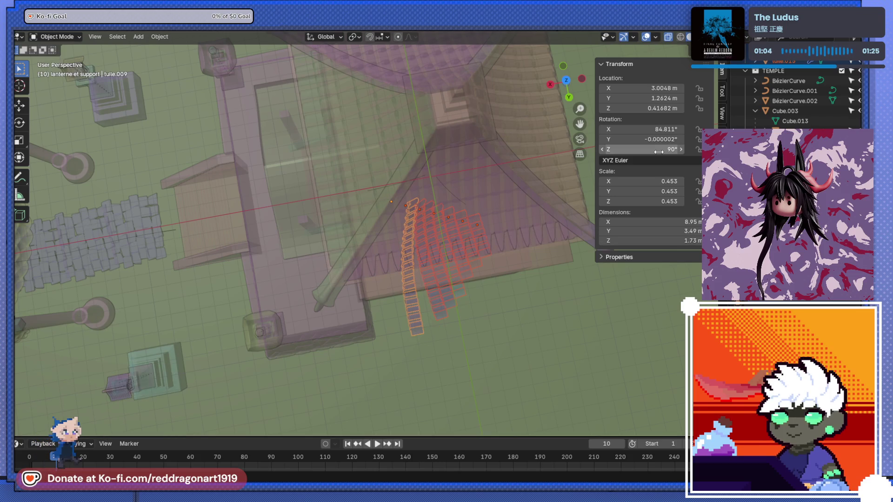
# Step: Move the strip off the roof, lowering and tilting it using back and left views
pyautogui.scroll(3, 453, 251)
pyautogui.press('g')
pyautogui.click(367, 171)
pyautogui.press('ctrl+KP_1')
pyautogui.press('g')
pyautogui.click(453, 233)
pyautogui.press('ctrl+KP_3')
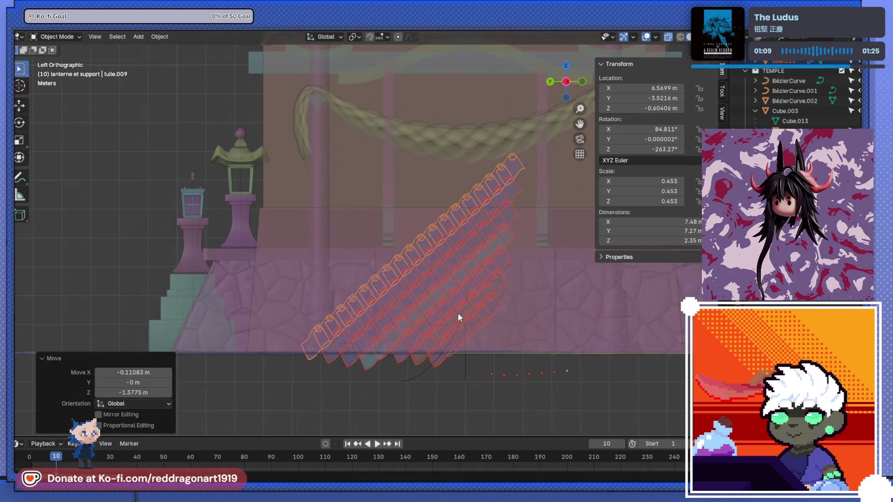
pyautogui.press('r')
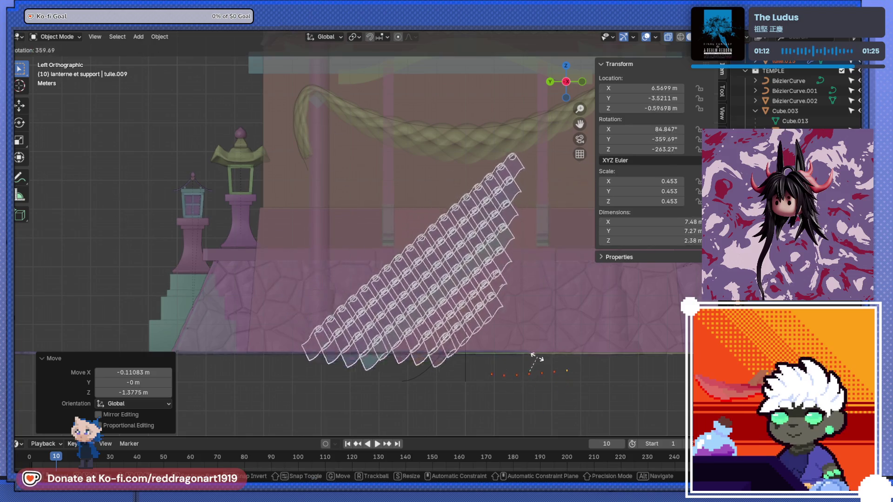
pyautogui.click(586, 363)
pyautogui.press('g')
pyautogui.click(535, 432)
# Step: Adjust the strip's angle in back view, cancelling a further rotation in right view
pyautogui.press('ctrl+KP_1')
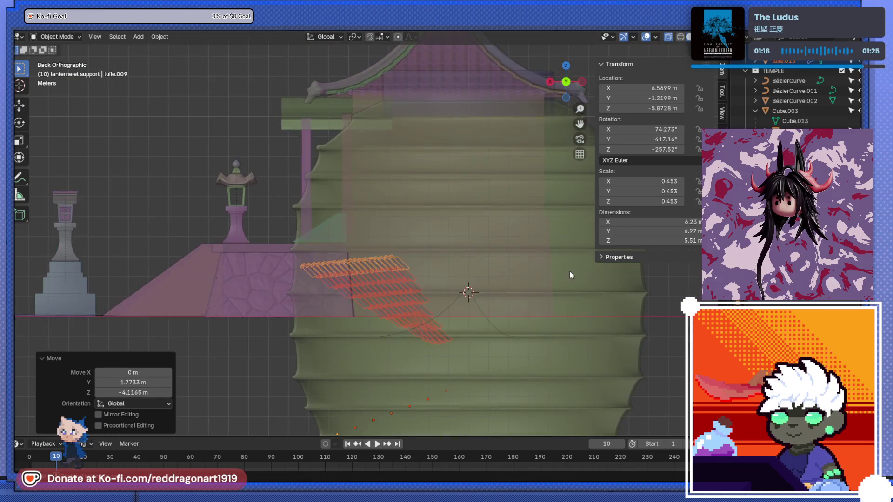
pyautogui.press('r')
pyautogui.click(468, 164)
pyautogui.press('KP_3')
pyautogui.press('r')
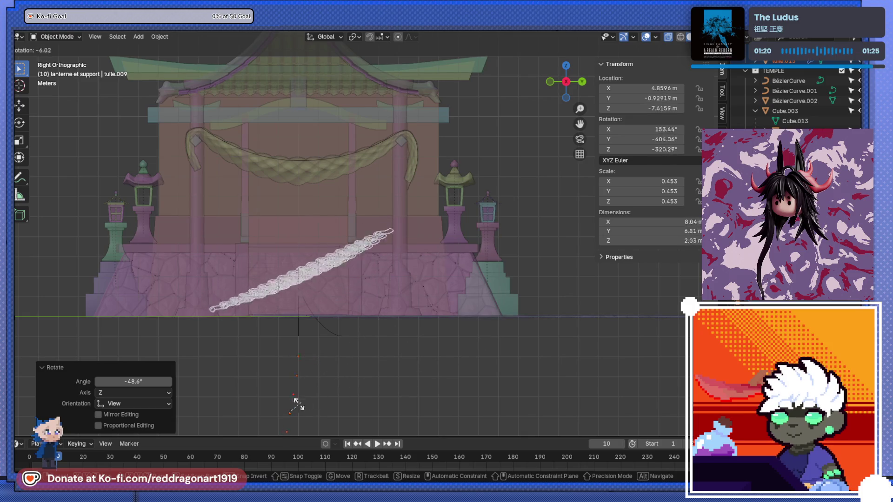
pyautogui.press('Escape')
pyautogui.moveTo(373, 276)
pyautogui.mouseDown(button='middle')
pyautogui.moveTo(285, 344)
pyautogui.moveTo(130, 284)
pyautogui.mouseUp(button='middle')
# Step: Set the strip down on the ground left of the temple, at X 4.98, Y 14.97
pyautogui.press('g')
pyautogui.click(379, 319)
pyautogui.moveTo(380, 319)
pyautogui.mouseDown(button='middle')
pyautogui.moveTo(486, 324)
pyautogui.moveTo(465, 326)
pyautogui.mouseUp(button='middle')
pyautogui.press('g')
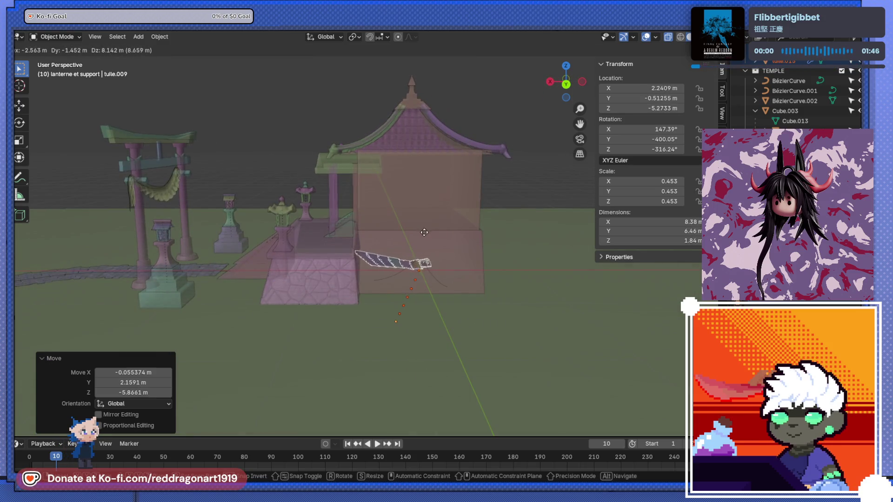
pyautogui.click(399, 236)
pyautogui.moveTo(399, 236)
pyautogui.mouseDown(button='middle')
pyautogui.moveTo(389, 334)
pyautogui.moveTo(378, 247)
pyautogui.moveTo(298, 270)
pyautogui.moveTo(289, 302)
pyautogui.moveTo(396, 211)
pyautogui.moveTo(382, 224)
pyautogui.mouseUp(button='middle')
pyautogui.press('g')
pyautogui.click(259, 308)
# Step: Reset the rotation of the first two tile strips to 0 in the N panel
pyautogui.moveTo(650, 278)
pyautogui.mouseDown(button='middle')
pyautogui.moveTo(323, 287)
pyautogui.moveTo(415, 281)
pyautogui.moveTo(626, 316)
pyautogui.mouseUp(button='middle')
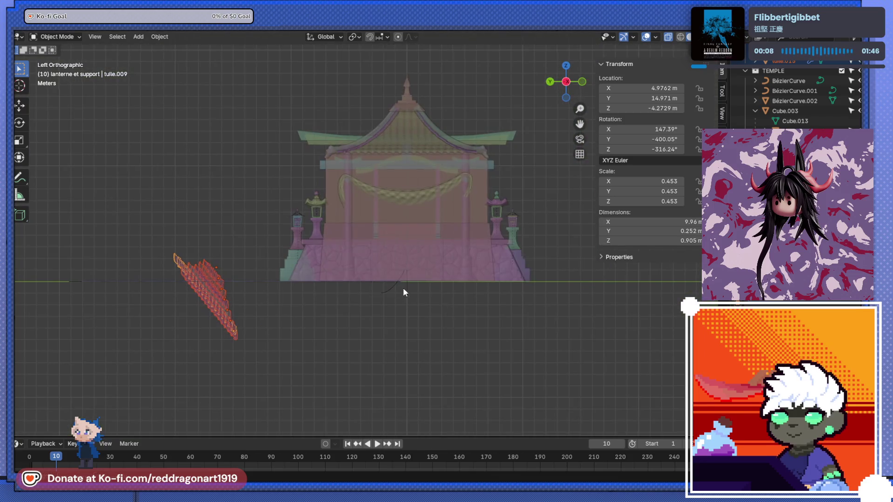
pyautogui.keyDown('shift'); pyautogui.moveTo(401, 291); pyautogui.dragTo(550, 293, button='middle'); pyautogui.keyUp('shift')
pyautogui.moveTo(659, 130); pyautogui.dragTo(659, 149)
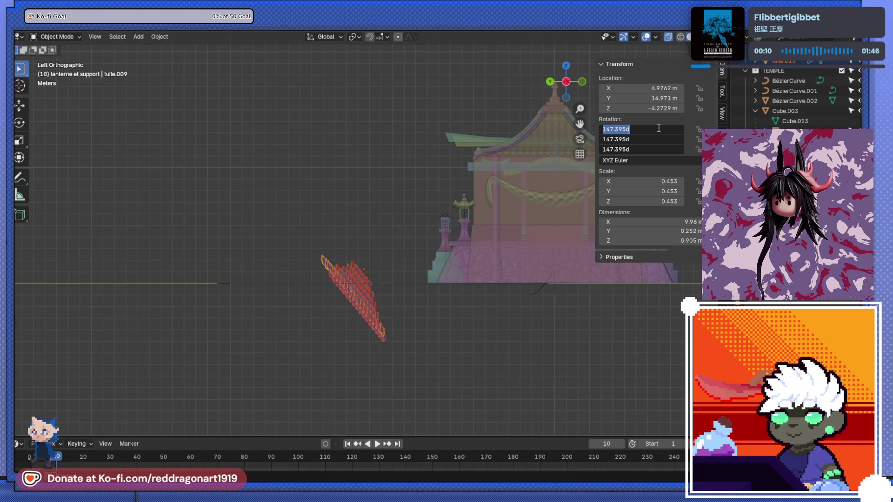
pyautogui.press('Return')
pyautogui.moveTo(558, 196)
pyautogui.mouseDown(button='middle')
pyautogui.moveTo(390, 224)
pyautogui.moveTo(505, 272)
pyautogui.mouseUp(button='middle')
pyautogui.click(354, 292)
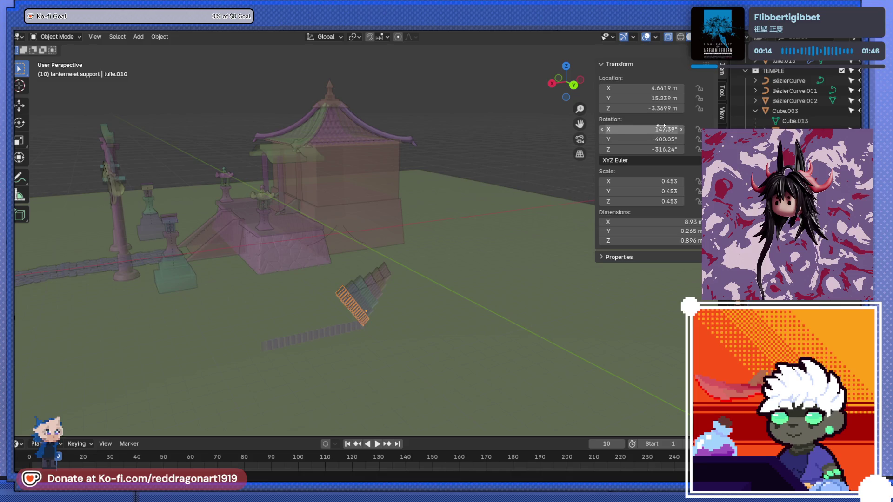
pyautogui.moveTo(660, 128); pyautogui.dragTo(660, 149)
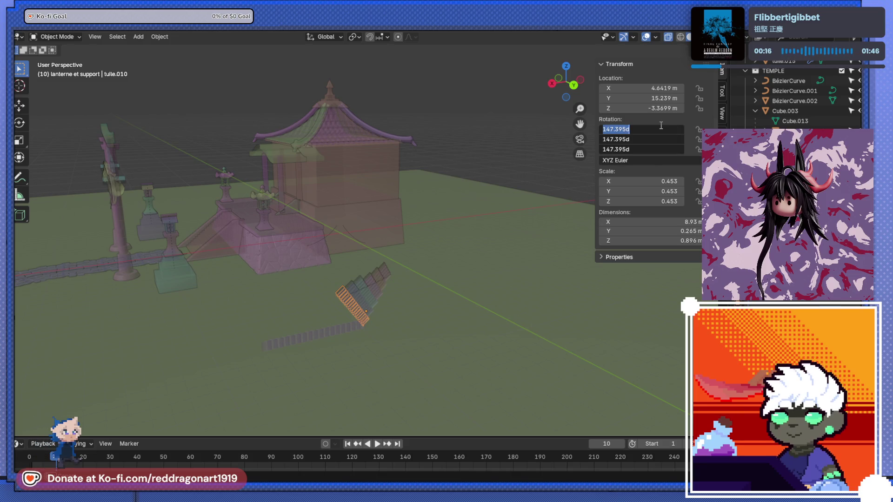
pyautogui.press('Return')
# Step: Select the first diagonal tile strip, undo a stray change, and zero its rotation
pyautogui.moveTo(506, 205)
pyautogui.mouseDown(button='middle')
pyautogui.moveTo(321, 278)
pyautogui.moveTo(407, 334)
pyautogui.moveTo(420, 314)
pyautogui.moveTo(392, 233)
pyautogui.moveTo(473, 265)
pyautogui.mouseUp(button='middle')
pyautogui.scroll(4, 365, 238)
pyautogui.moveTo(365, 240)
pyautogui.mouseDown(button='middle')
pyautogui.moveTo(322, 153)
pyautogui.moveTo(347, 190)
pyautogui.moveTo(213, 208)
pyautogui.moveTo(419, 254)
pyautogui.moveTo(513, 261)
pyautogui.moveTo(484, 229)
pyautogui.moveTo(414, 233)
pyautogui.moveTo(448, 207)
pyautogui.mouseUp(button='middle')
pyautogui.click(451, 210)
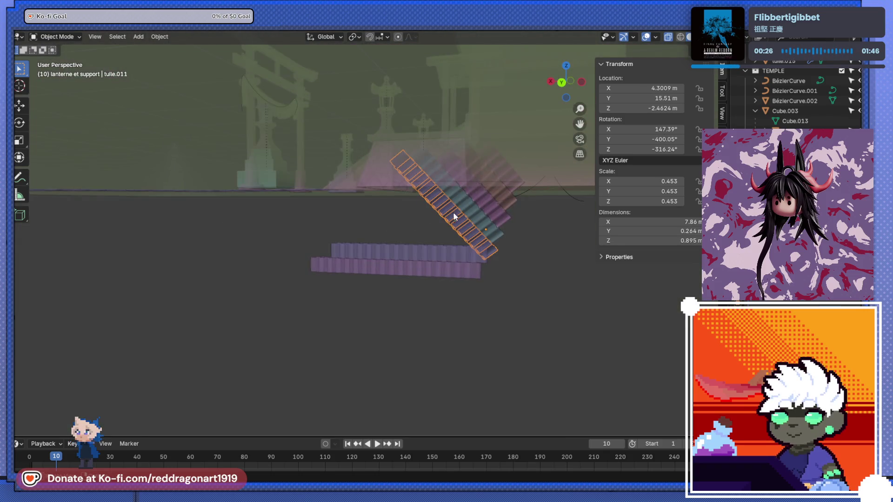
pyautogui.hotkey('ctrl', 'z')
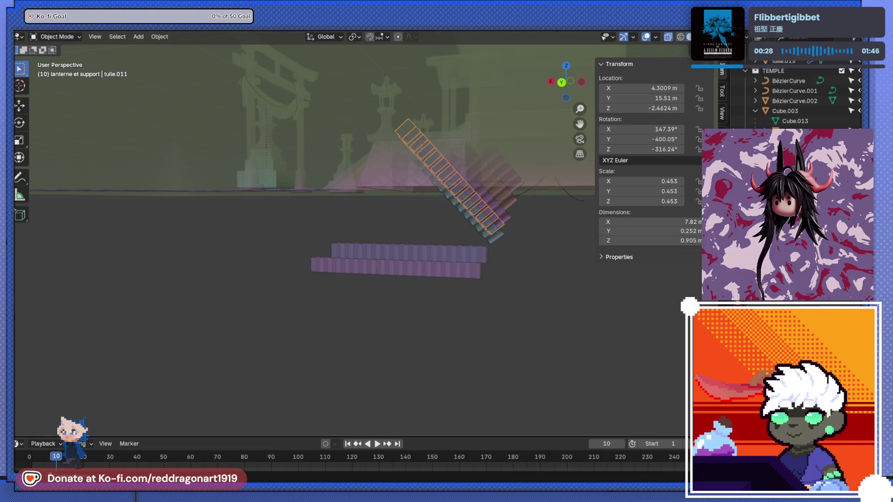
pyautogui.moveTo(658, 129)
pyautogui.mouseDown()
pyautogui.moveTo(657, 149)
pyautogui.moveTo(658, 128)
pyautogui.mouseUp()
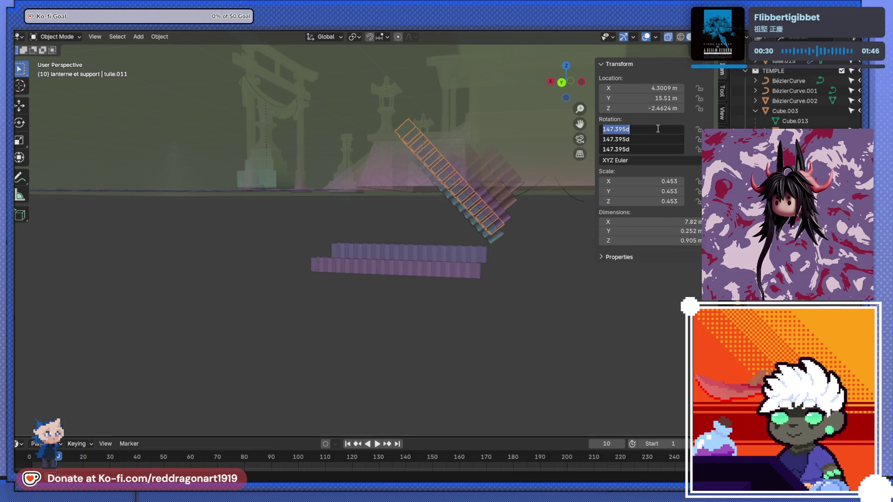
pyautogui.press('Return')
# Step: Zero the rotation of the next diagonal strips, finishing with tuile.013
pyautogui.click(469, 215)
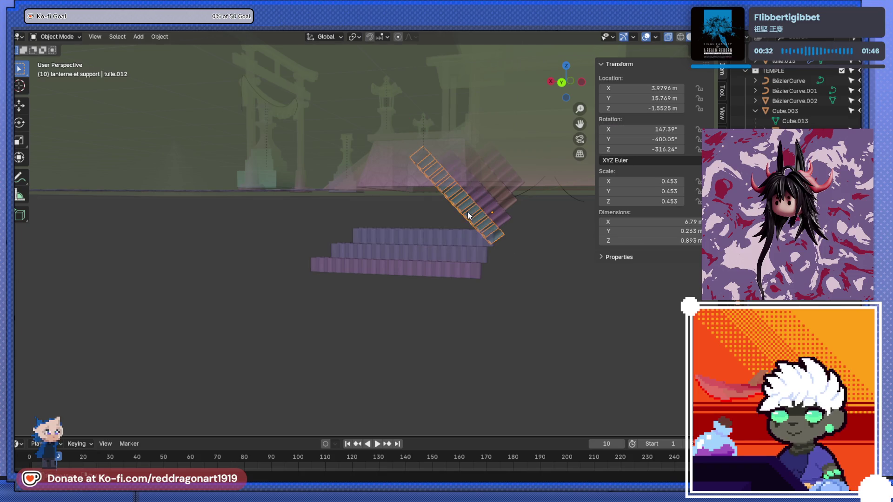
pyautogui.moveTo(636, 129)
pyautogui.mouseDown()
pyautogui.moveTo(636, 149)
pyautogui.moveTo(636, 133)
pyautogui.mouseUp()
pyautogui.write('0')
pyautogui.press('Return')
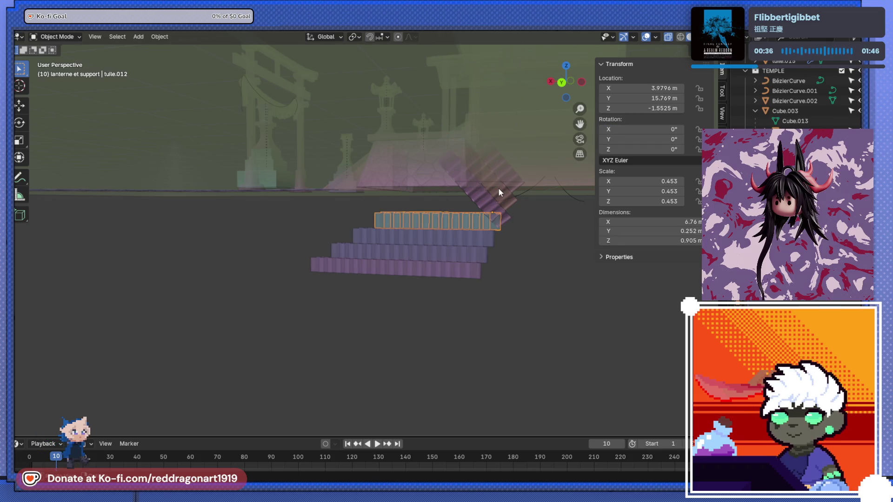
pyautogui.click(485, 195)
pyautogui.moveTo(635, 129)
pyautogui.mouseDown()
pyautogui.moveTo(636, 181)
pyautogui.moveTo(635, 134)
pyautogui.mouseUp()
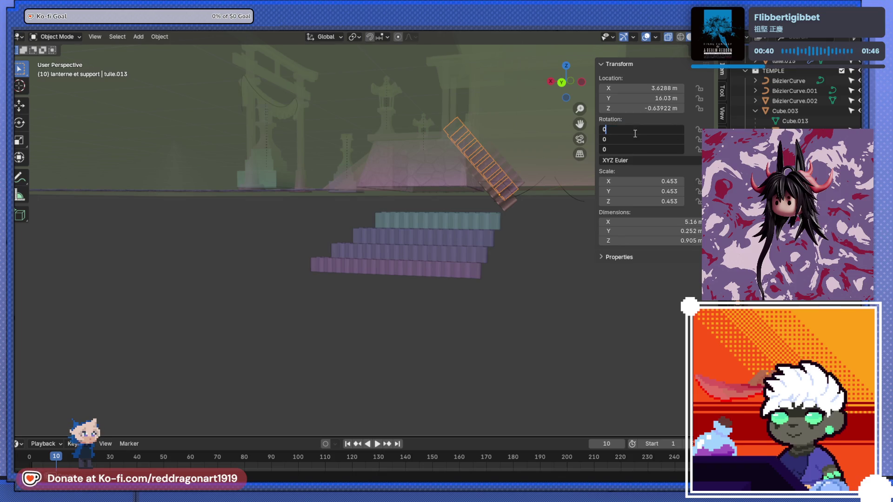
pyautogui.press('Return')
# Step: Lay tuile.014 and tuile.015 flat at 0° and add the Bézier curves to the selection
pyautogui.click(486, 184)
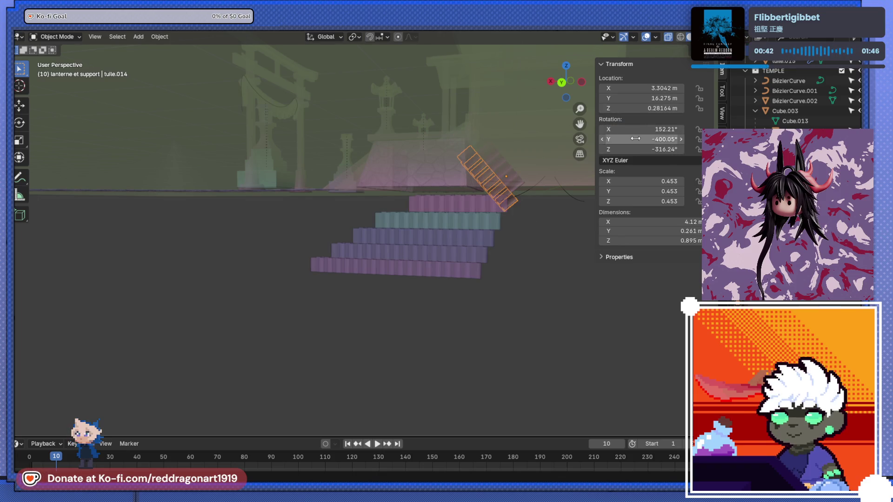
pyautogui.press('Return')
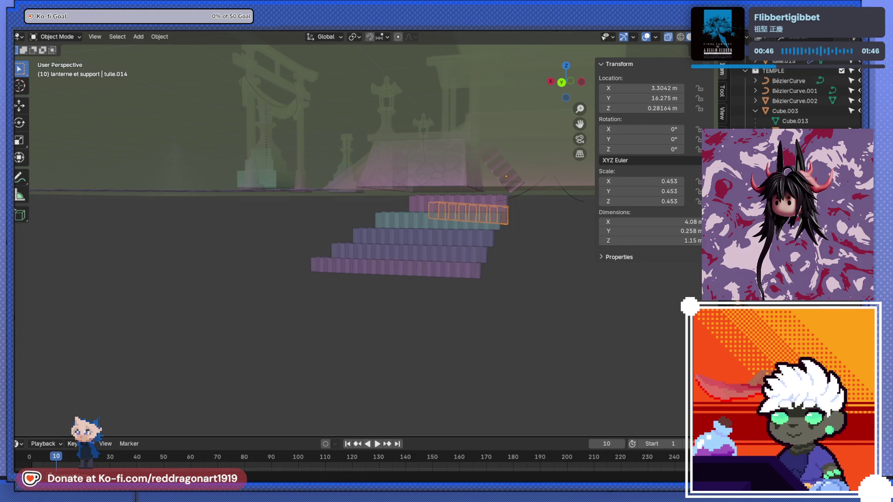
pyautogui.click(491, 172)
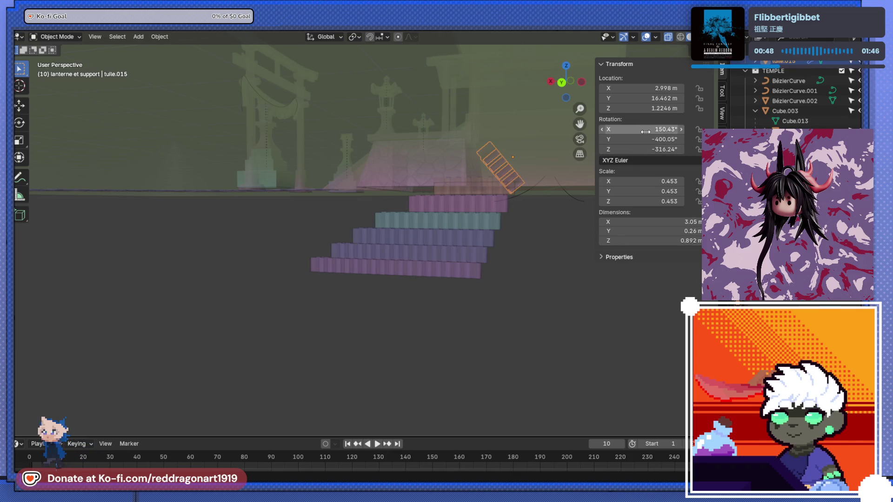
pyautogui.press('Return')
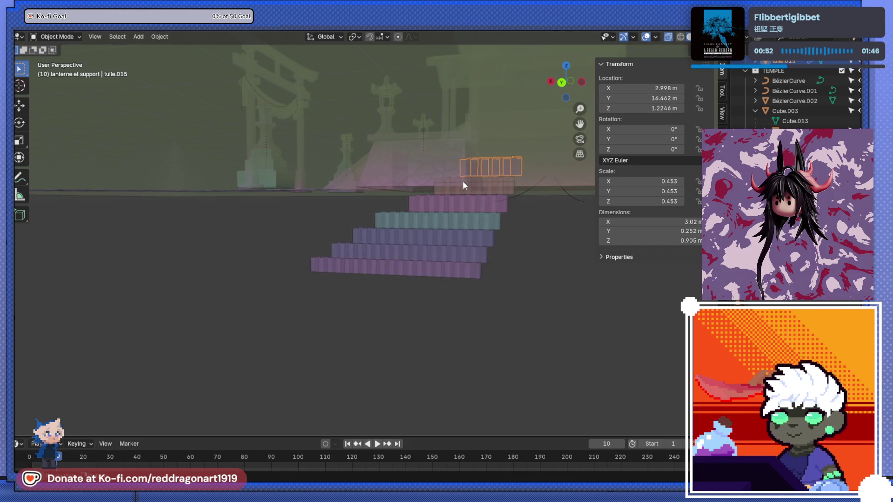
pyautogui.keyDown('shift'); pyautogui.click(520, 193); pyautogui.keyUp('shift')
pyautogui.keyDown('shift'); pyautogui.click(564, 192); pyautogui.keyUp('shift')
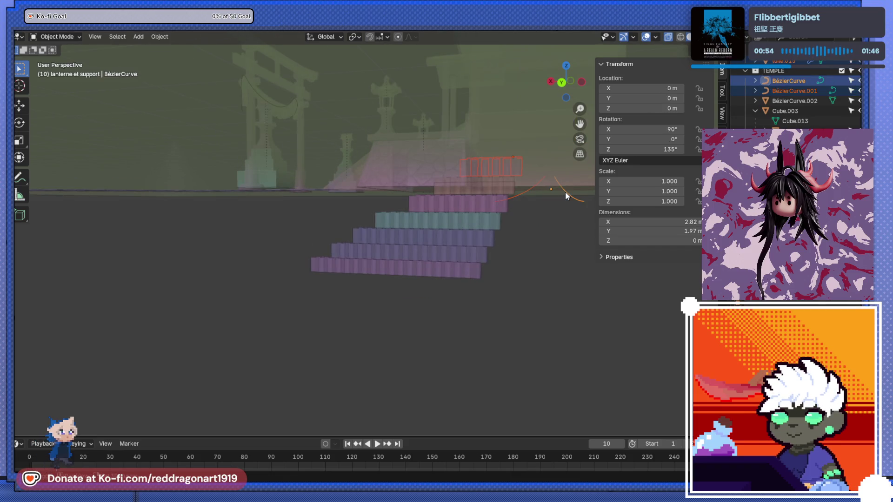
# Step: Select BézierCurve.001 and check its control points in Edit Mode
pyautogui.scroll(2, 765, 109)
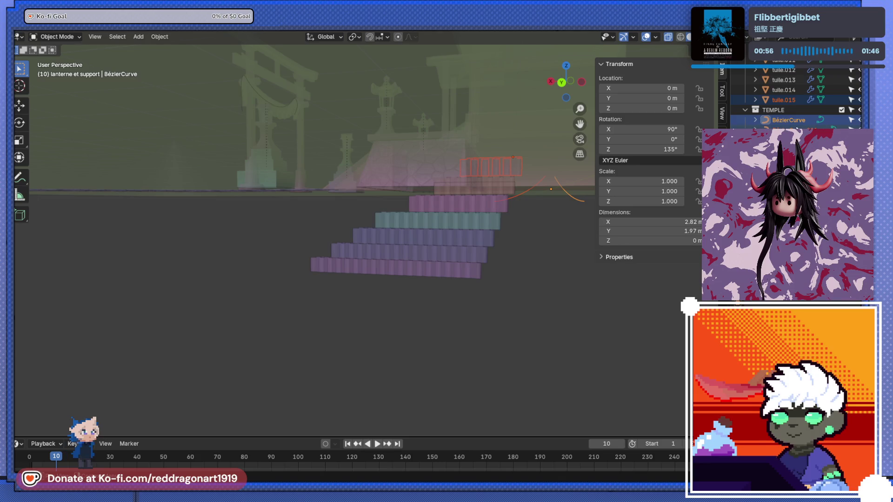
pyautogui.click(791, 128)
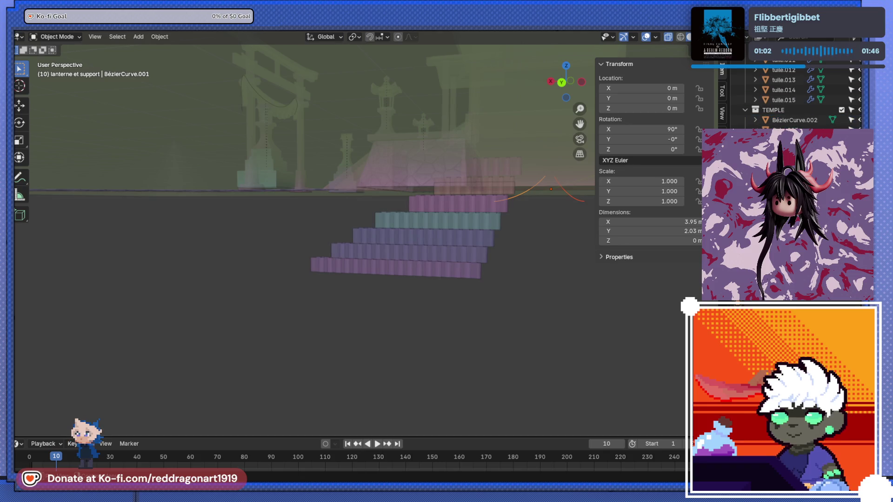
pyautogui.scroll(2, 743, 111)
pyautogui.scroll(3, 800, 108)
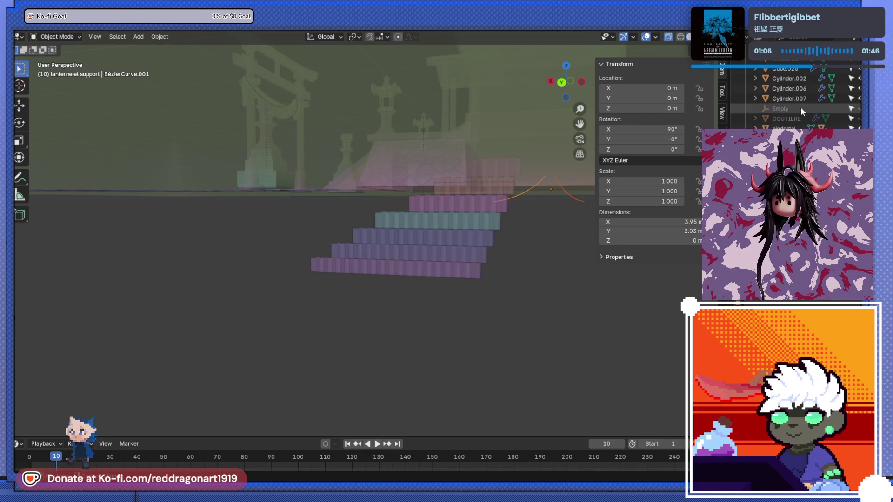
pyautogui.moveTo(386, 154)
pyautogui.mouseDown(button='middle')
pyautogui.moveTo(359, 194)
pyautogui.moveTo(451, 195)
pyautogui.moveTo(332, 226)
pyautogui.moveTo(287, 183)
pyautogui.moveTo(241, 206)
pyautogui.moveTo(245, 175)
pyautogui.moveTo(268, 178)
pyautogui.moveTo(264, 144)
pyautogui.moveTo(373, 230)
pyautogui.moveTo(309, 235)
pyautogui.moveTo(270, 254)
pyautogui.moveTo(277, 256)
pyautogui.moveTo(300, 244)
pyautogui.moveTo(255, 245)
pyautogui.moveTo(324, 193)
pyautogui.moveTo(343, 264)
pyautogui.moveTo(328, 246)
pyautogui.mouseUp(button='middle')
pyautogui.press('Tab')
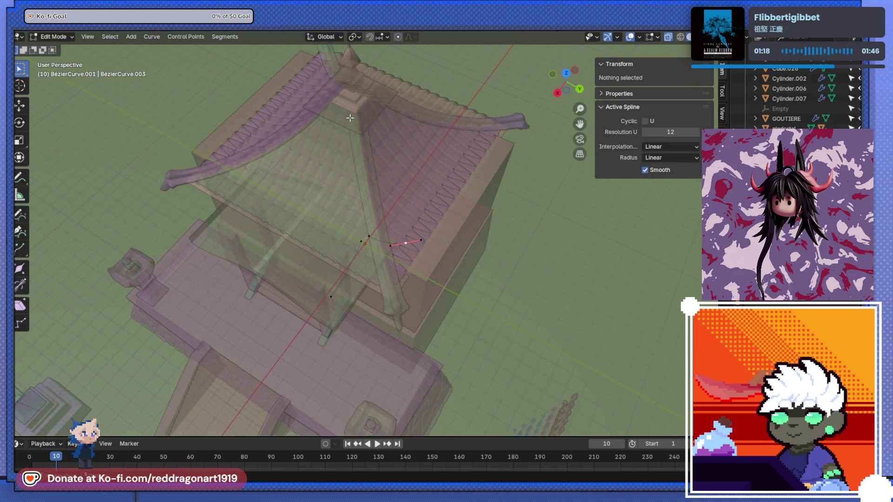
pyautogui.press('Tab')
# Step: Turn off X-ray and stretch the roof Cube.003 along Y to 2.801
pyautogui.hotkey('alt', 'z')
pyautogui.scroll(-3, 364, 112)
pyautogui.click(358, 155)
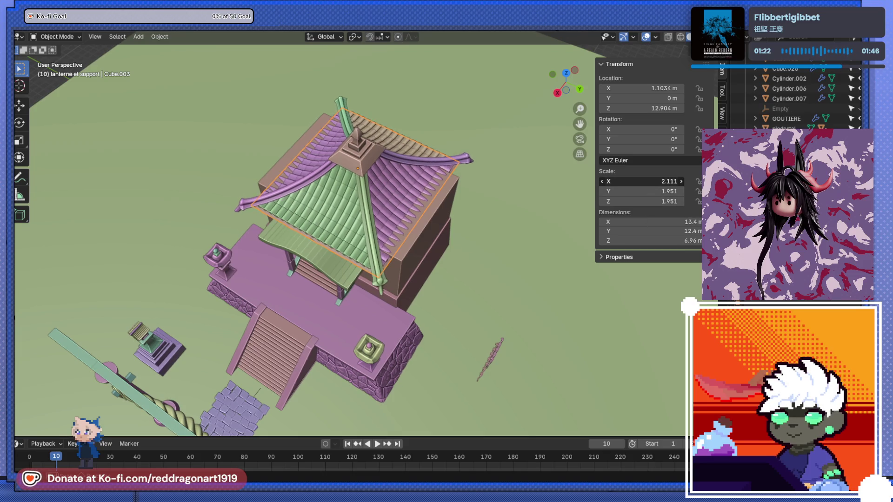
pyautogui.moveTo(642, 191); pyautogui.dragTo(684, 191)
pyautogui.moveTo(288, 279)
pyautogui.mouseDown(button='middle')
pyautogui.moveTo(302, 233)
pyautogui.moveTo(348, 190)
pyautogui.moveTo(325, 152)
pyautogui.moveTo(345, 214)
pyautogui.moveTo(344, 182)
pyautogui.moveTo(351, 191)
pyautogui.mouseUp(button='middle')
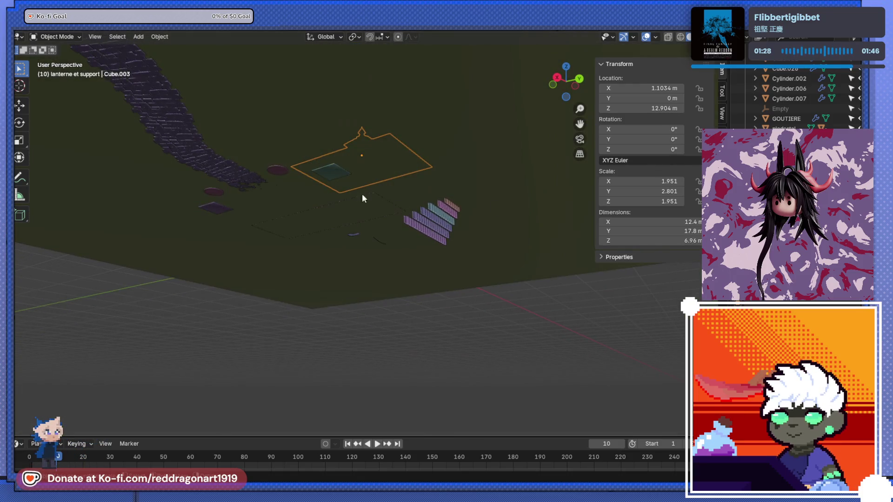
# Step: Hide the stacked tile rows tuile.009–012 in the Outliner
pyautogui.scroll(10, 830, 117)
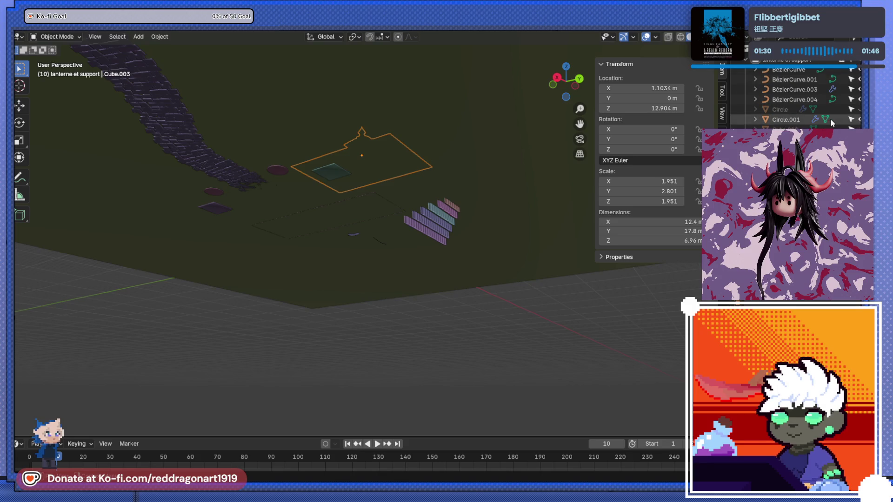
pyautogui.scroll(-10, 832, 107)
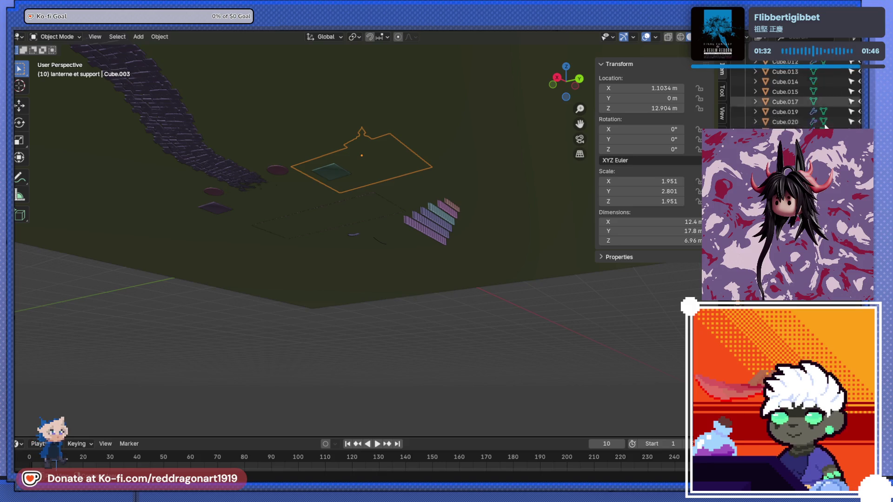
pyautogui.moveTo(853, 111); pyautogui.dragTo(856, 91)
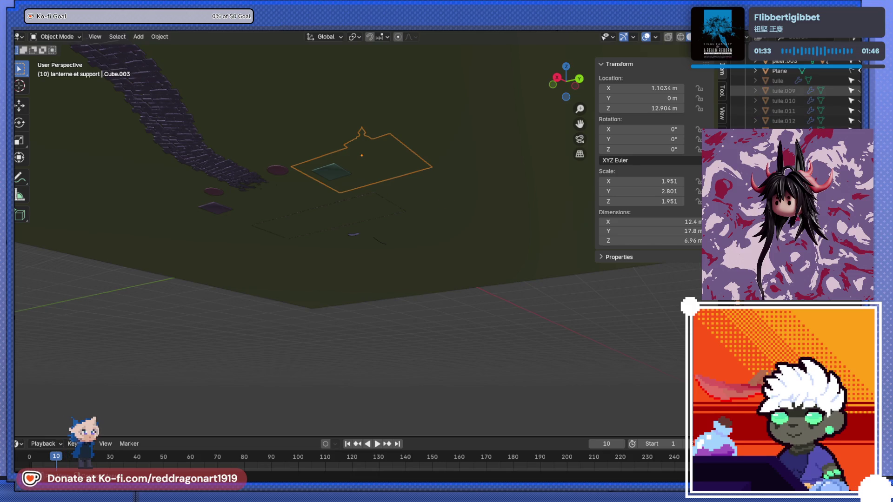
# Step: Hide the GOUTIERE gutter mesh with H
pyautogui.moveTo(289, 171); pyautogui.dragTo(271, 194, button='middle')
pyautogui.scroll(8, 271, 195)
pyautogui.moveTo(321, 177); pyautogui.dragTo(365, 157, button='middle')
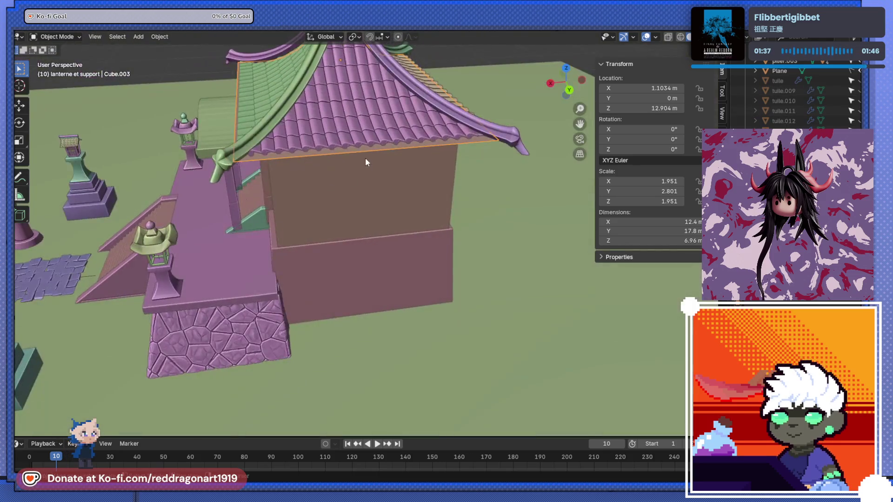
pyautogui.scroll(-5, 376, 215)
pyautogui.moveTo(376, 189)
pyautogui.mouseDown(button='middle')
pyautogui.moveTo(348, 306)
pyautogui.moveTo(361, 256)
pyautogui.mouseUp(button='middle')
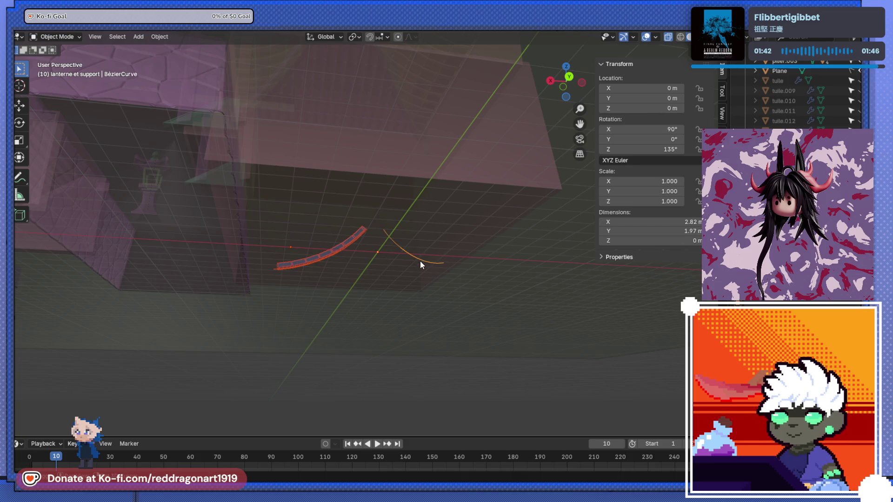
pyautogui.scroll(5, 833, 115)
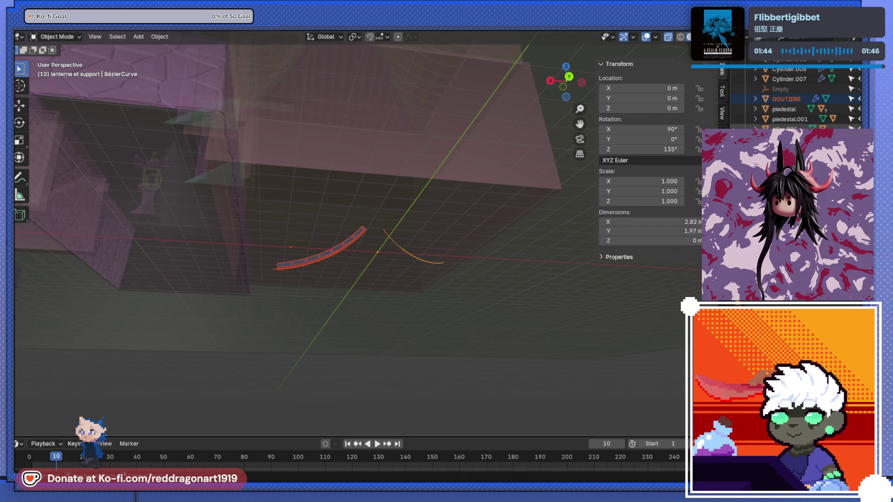
pyautogui.press('h')
# Step: Frame BézierCurve.001 and then the roof Cube.003 in the viewport
pyautogui.scroll(-5, 833, 107)
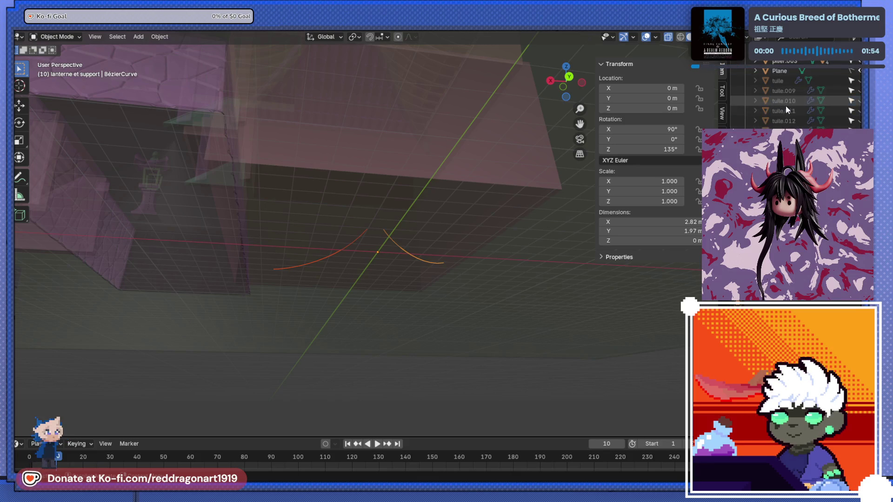
pyautogui.scroll(5, 804, 100)
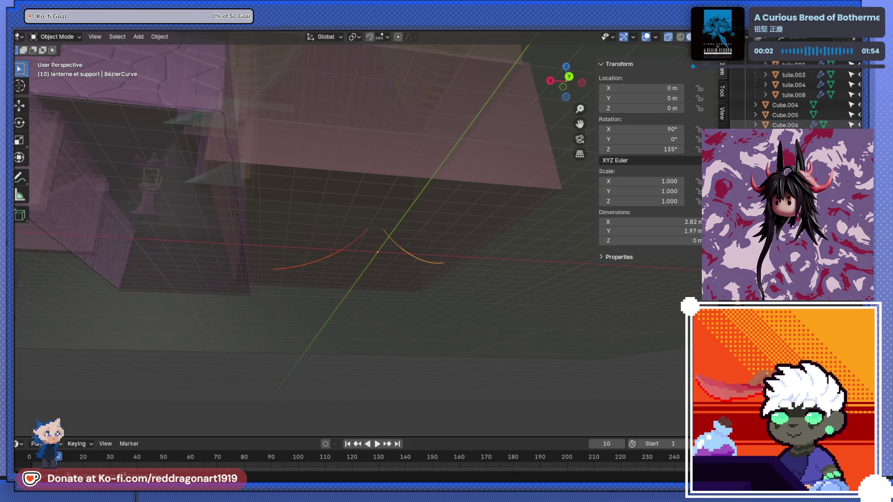
pyautogui.scroll(2, 795, 93)
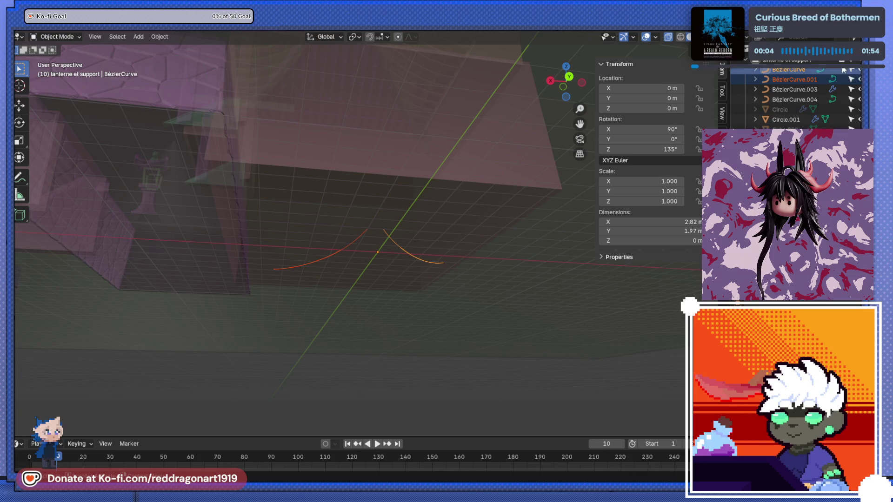
pyautogui.click(794, 79)
pyautogui.press('KP_Decimal')
pyautogui.scroll(-6, 459, 217)
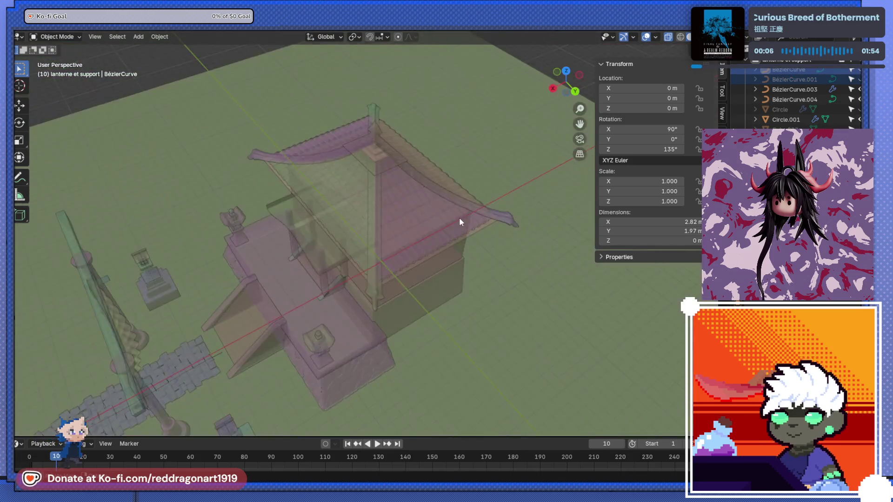
pyautogui.click(378, 198)
pyautogui.press('KP_Decimal')
# Step: Scale the roof Cube.003 to X 2.291 and Y 2.941 so it overhangs the hall
pyautogui.moveTo(398, 205)
pyautogui.mouseDown(button='middle')
pyautogui.moveTo(363, 146)
pyautogui.moveTo(390, 137)
pyautogui.moveTo(389, 119)
pyautogui.moveTo(391, 172)
pyautogui.moveTo(417, 201)
pyautogui.moveTo(370, 257)
pyautogui.mouseUp(button='middle')
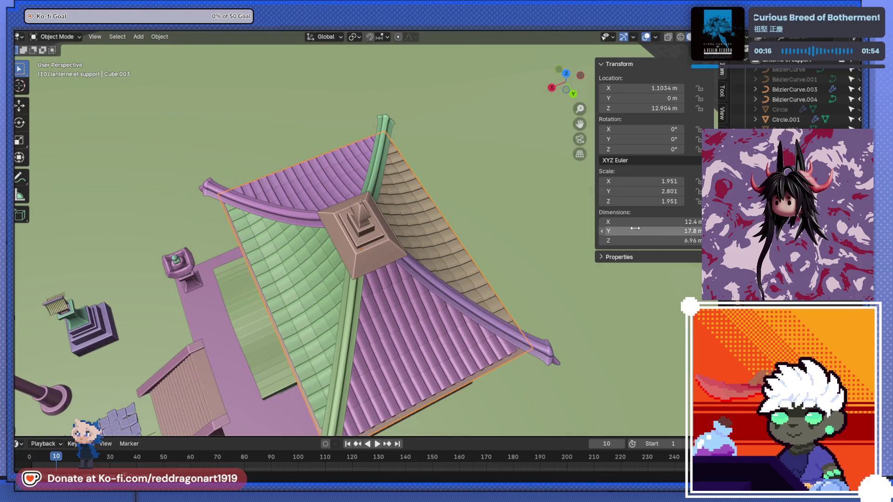
pyautogui.click(652, 189)
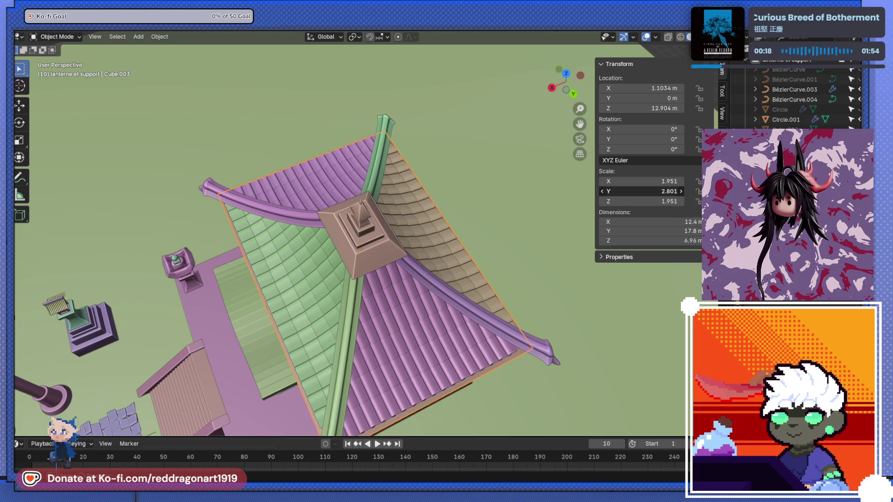
pyautogui.press('Return')
pyautogui.moveTo(656, 181); pyautogui.dragTo(673, 181)
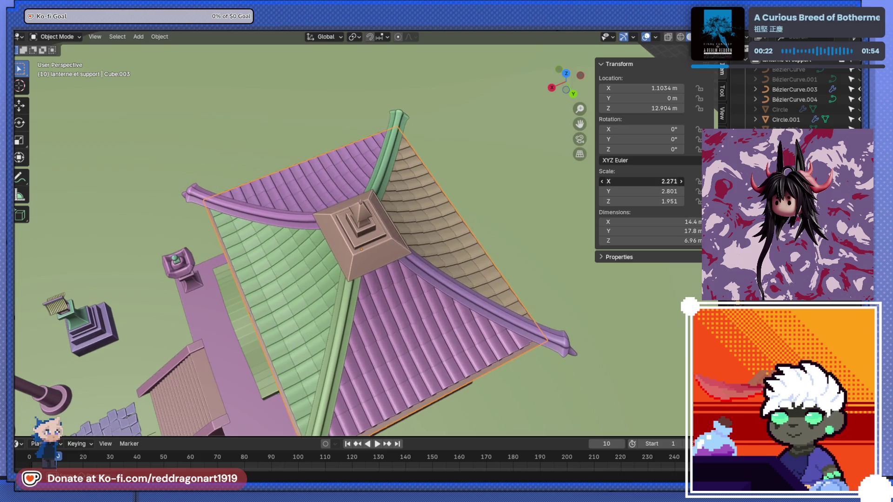
pyautogui.moveTo(344, 289)
pyautogui.mouseDown(button='middle')
pyautogui.moveTo(356, 191)
pyautogui.moveTo(367, 241)
pyautogui.moveTo(335, 202)
pyautogui.moveTo(312, 223)
pyautogui.moveTo(334, 167)
pyautogui.moveTo(352, 278)
pyautogui.moveTo(385, 270)
pyautogui.moveTo(381, 219)
pyautogui.mouseUp(button='middle')
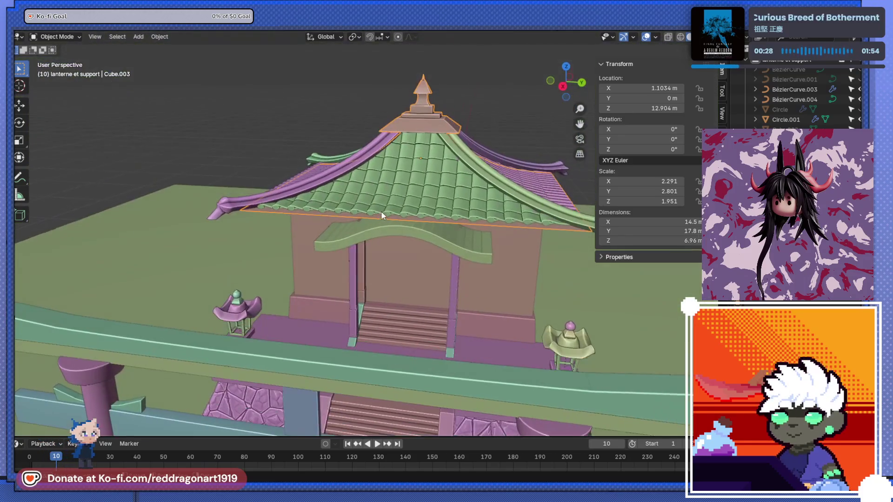
pyautogui.moveTo(670, 191); pyautogui.dragTo(676, 191)
pyautogui.moveTo(386, 279)
pyautogui.mouseDown(button='middle')
pyautogui.moveTo(377, 284)
pyautogui.moveTo(358, 271)
pyautogui.moveTo(384, 264)
pyautogui.moveTo(386, 275)
pyautogui.moveTo(371, 268)
pyautogui.moveTo(370, 277)
pyautogui.mouseUp(button='middle')
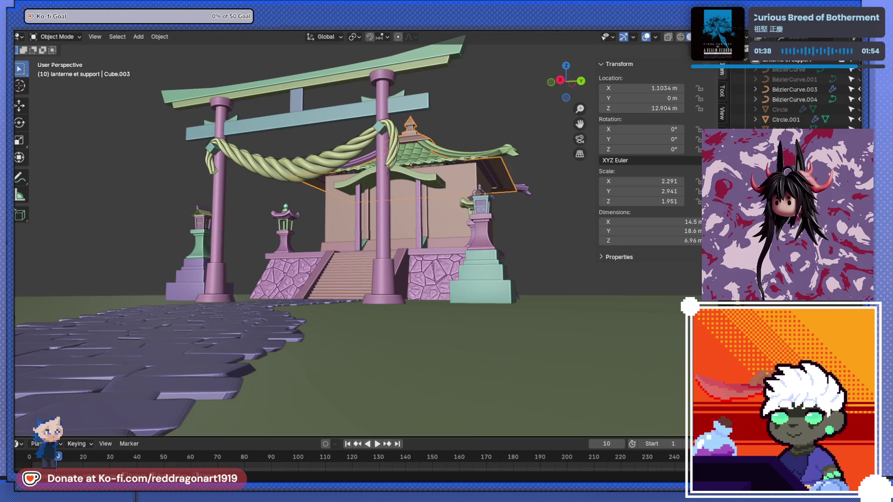
# Step: Frame the whole scene and save it as TEMPLEv2.blend
pyautogui.press('Home')
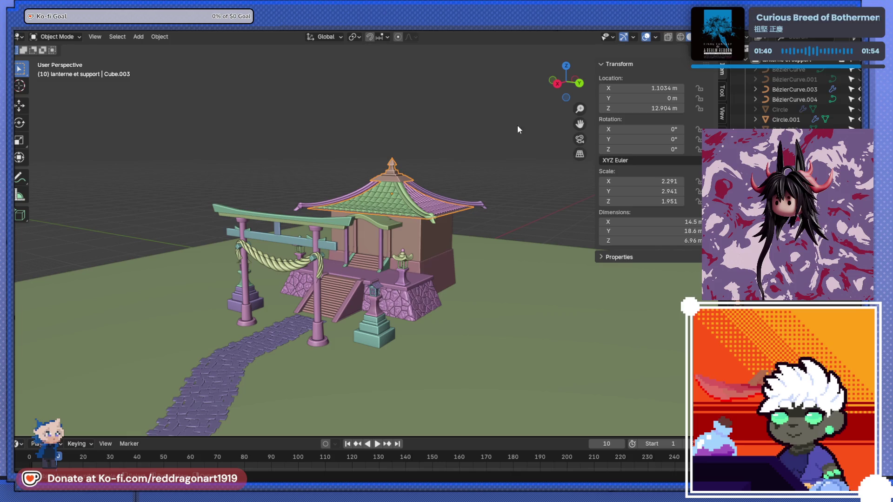
pyautogui.hotkey('ctrl', 's')
pyautogui.scroll(10, 467, 302)
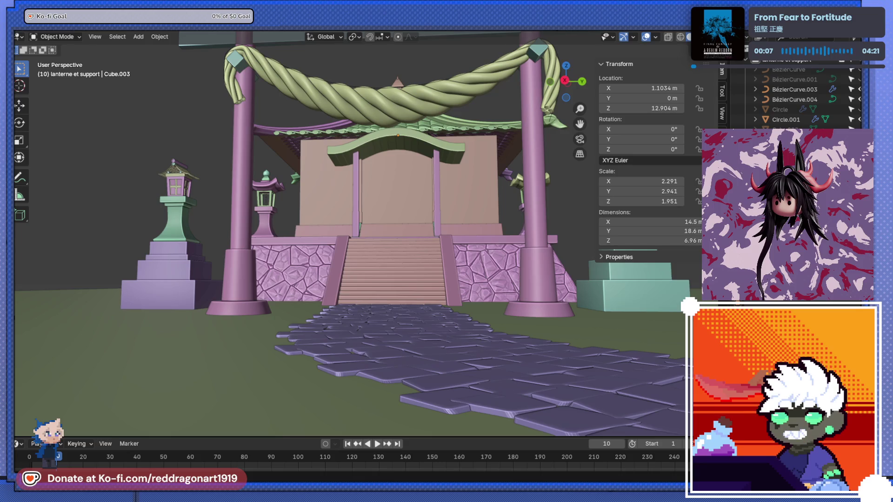
# Step: Duplicate the stone platform base Cube.018 and drop the copy beside it
pyautogui.scroll(-5, 588, 388)
pyautogui.scroll(6, 430, 227)
pyautogui.moveTo(588, 388)
pyautogui.mouseDown(button='middle')
pyautogui.moveTo(430, 227)
pyautogui.moveTo(400, 227)
pyautogui.moveTo(364, 281)
pyautogui.mouseUp(button='middle')
pyautogui.click(372, 283)
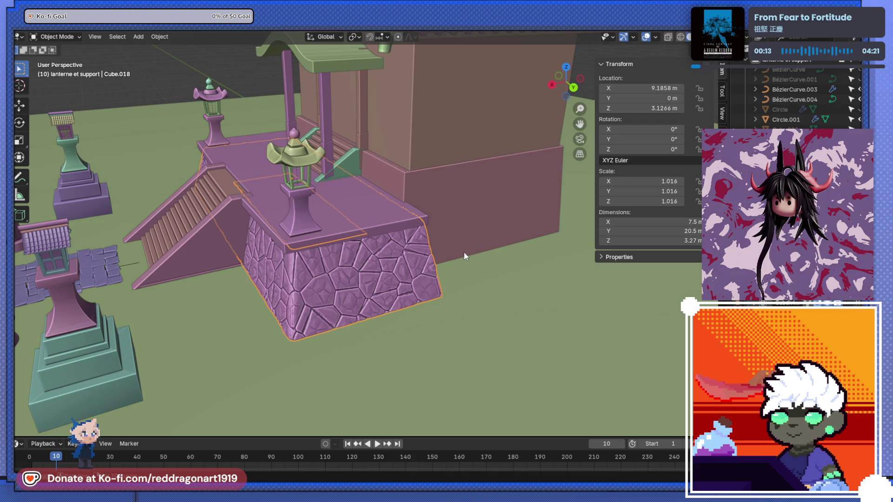
pyautogui.hotkey('shift', 'd')
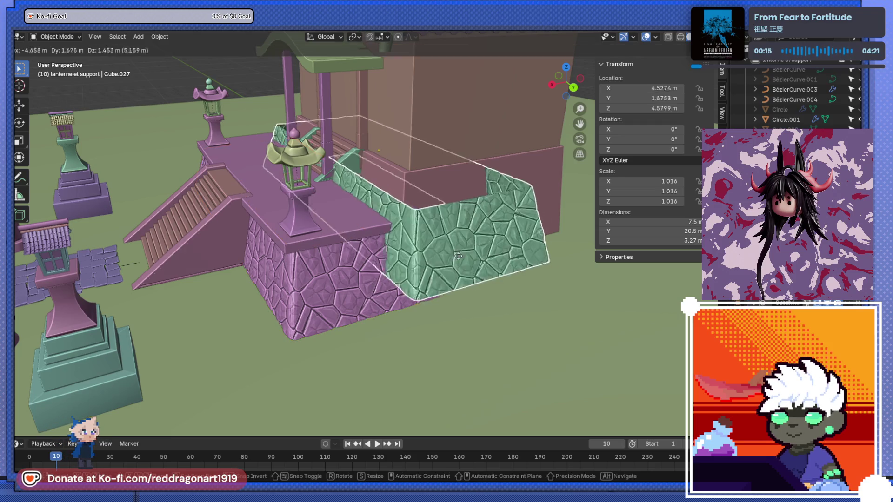
pyautogui.click(466, 255)
pyautogui.moveTo(466, 255)
pyautogui.mouseDown(button='middle')
pyautogui.moveTo(272, 256)
pyautogui.moveTo(233, 244)
pyautogui.moveTo(349, 210)
pyautogui.moveTo(281, 247)
pyautogui.moveTo(353, 218)
pyautogui.mouseUp(button='middle')
# Step: Make the copied block taller along Z and move it
pyautogui.press('s')
pyautogui.press('z')
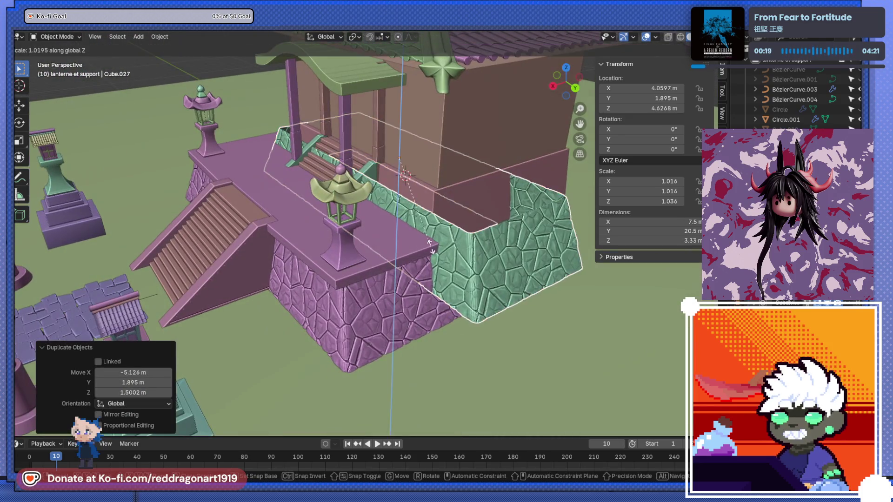
pyautogui.click(462, 265)
pyautogui.moveTo(462, 265); pyautogui.dragTo(350, 278, button='middle')
pyautogui.press('KP_3')
pyautogui.moveTo(456, 264)
pyautogui.mouseDown(button='middle')
pyautogui.moveTo(380, 276)
pyautogui.moveTo(419, 270)
pyautogui.mouseUp(button='middle')
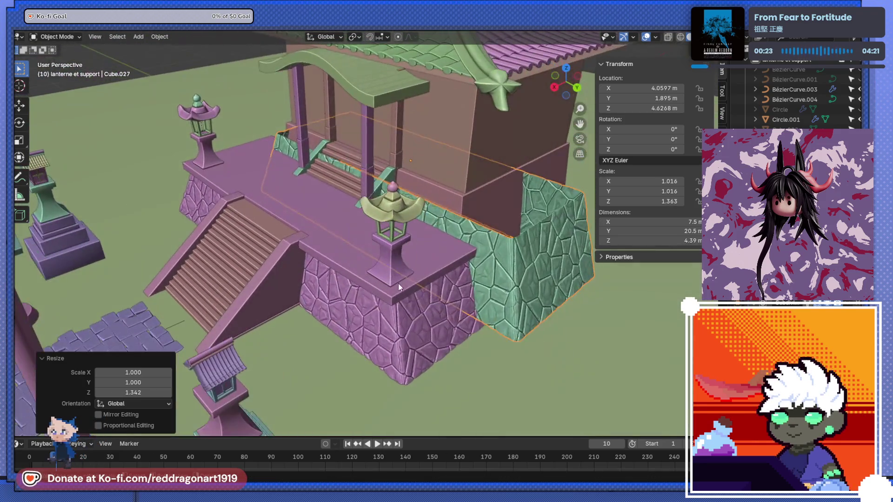
pyautogui.press('g')
pyautogui.click(472, 265)
# Step: Set the new block's Location X and Y to 0 m
pyautogui.moveTo(472, 263)
pyautogui.keyDown('alt'); pyautogui.mouseDown(button='middle')
pyautogui.moveTo(357, 253)
pyautogui.moveTo(378, 273)
pyautogui.mouseUp(button='middle'); pyautogui.keyUp('alt')
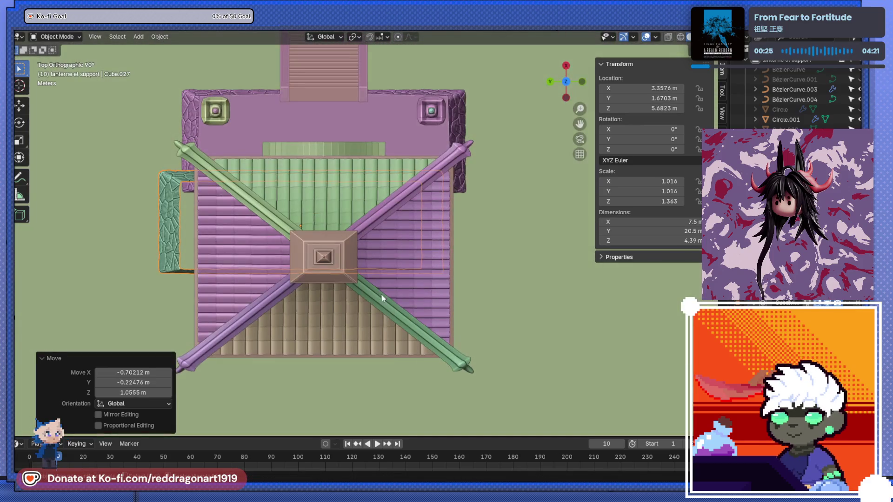
pyautogui.click(653, 99)
pyautogui.write('0')
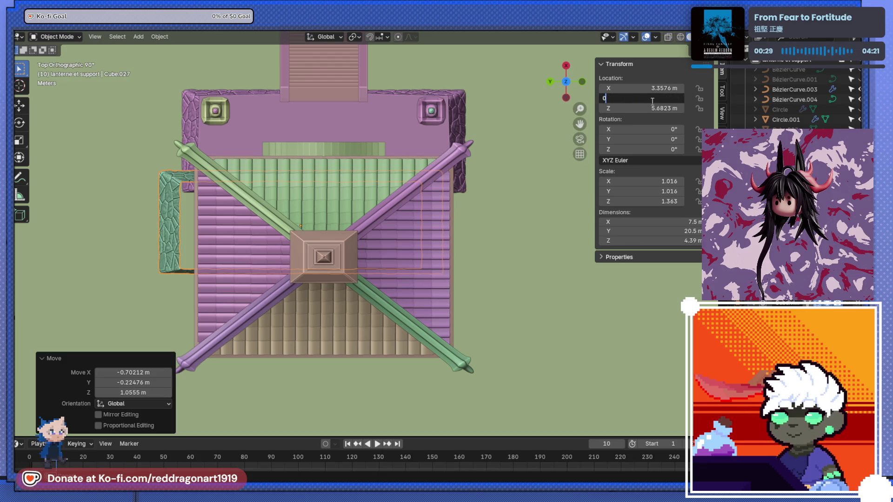
pyautogui.press('Return')
pyautogui.moveTo(258, 225); pyautogui.dragTo(367, 132, button='middle')
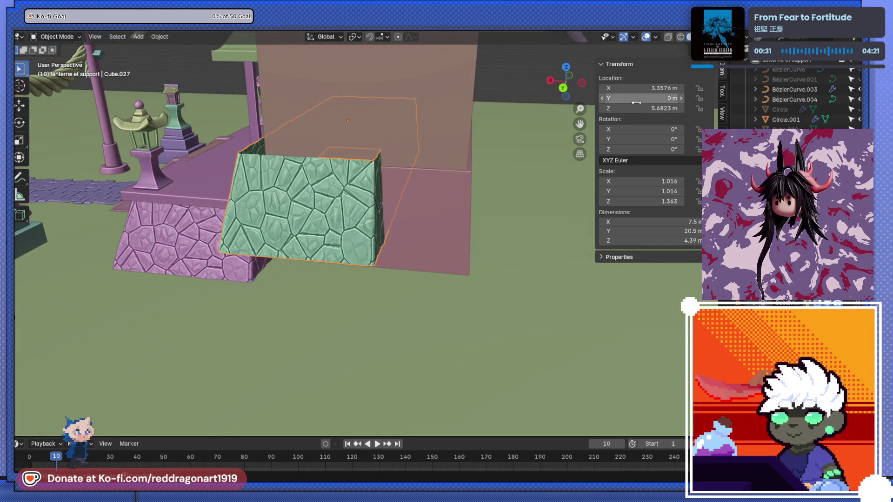
pyautogui.write('0')
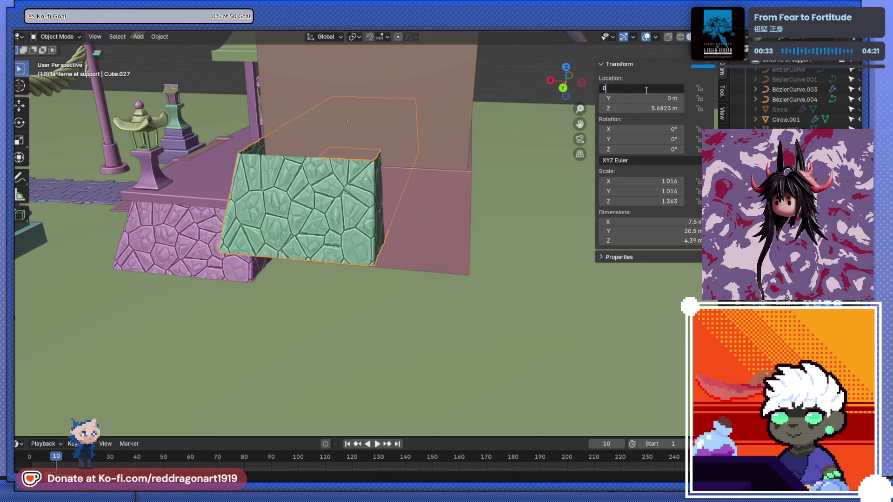
pyautogui.press('Return')
pyautogui.press('KP_7')
pyautogui.press('ctrl+KP_1')
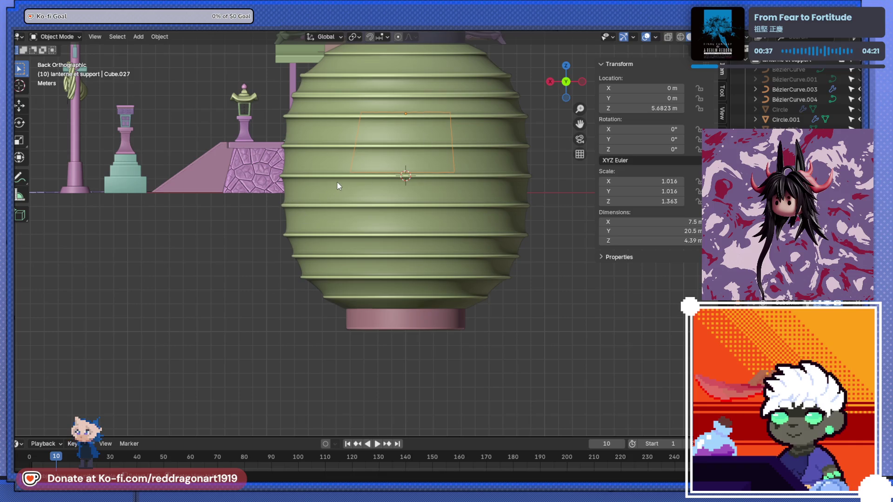
pyautogui.scroll(-3, 338, 186)
pyautogui.moveTo(337, 183)
pyautogui.mouseDown(button='middle')
pyautogui.moveTo(384, 235)
pyautogui.moveTo(379, 225)
pyautogui.moveTo(478, 256)
pyautogui.moveTo(375, 245)
pyautogui.moveTo(457, 309)
pyautogui.mouseUp(button='middle')
# Step: Slide the lantern along X out of the way
pyautogui.moveTo(433, 222)
pyautogui.mouseDown()
pyautogui.moveTo(497, 279)
pyautogui.moveTo(542, 342)
pyautogui.mouseUp()
pyautogui.press('g')
pyautogui.press('x')
pyautogui.click(408, 230)
pyautogui.moveTo(408, 230)
pyautogui.mouseDown(button='middle')
pyautogui.moveTo(282, 230)
pyautogui.moveTo(356, 339)
pyautogui.moveTo(409, 179)
pyautogui.moveTo(327, 216)
pyautogui.moveTo(385, 221)
pyautogui.moveTo(401, 252)
pyautogui.moveTo(409, 246)
pyautogui.mouseUp(button='middle')
pyautogui.press('KP_Decimal')
# Step: Widen the green stone panel along X and place it under the hall
pyautogui.press('s')
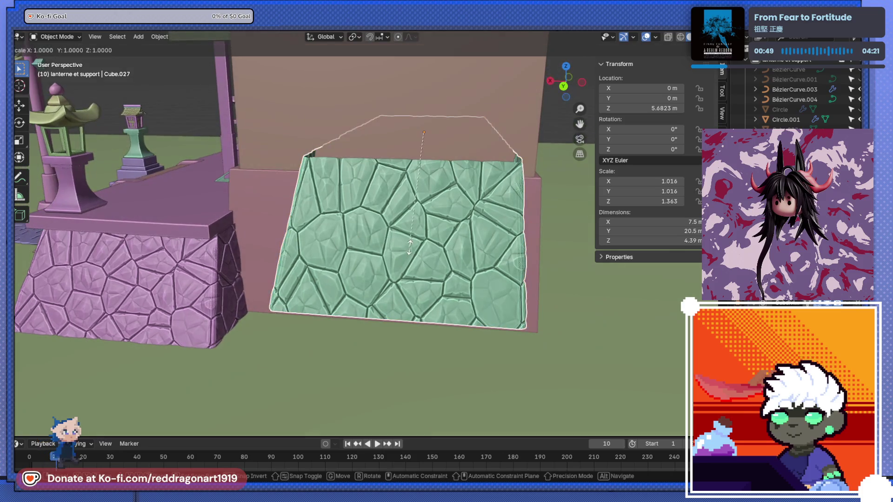
pyautogui.press('x')
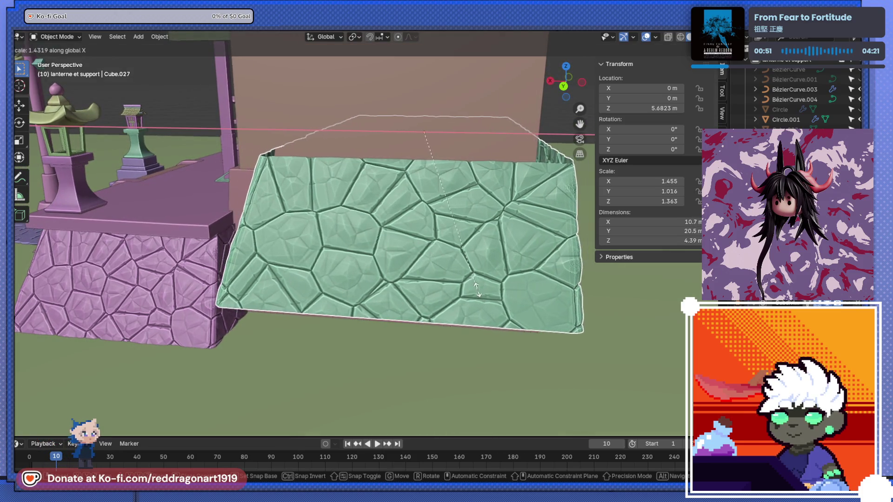
pyautogui.click(463, 278)
pyautogui.press('g')
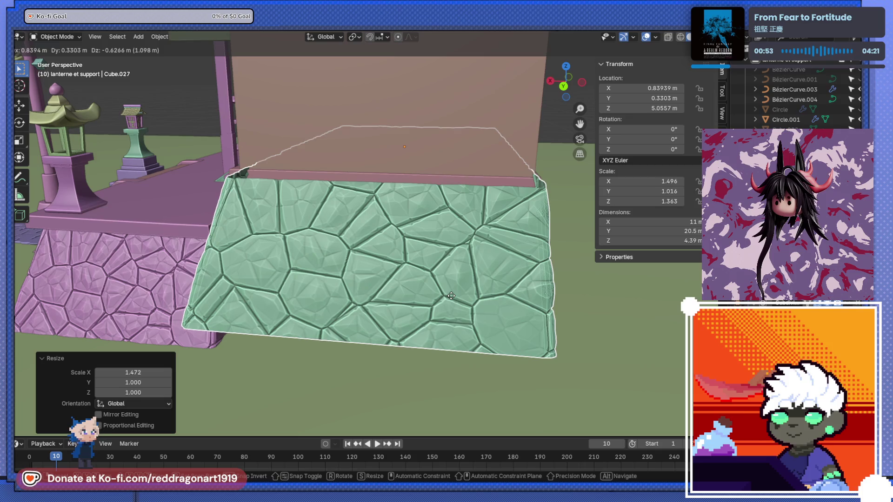
pyautogui.click(448, 297)
pyautogui.moveTo(448, 299)
pyautogui.mouseDown(button='middle')
pyautogui.moveTo(434, 309)
pyautogui.moveTo(450, 296)
pyautogui.moveTo(445, 273)
pyautogui.moveTo(430, 275)
pyautogui.mouseUp(button='middle')
pyautogui.press('s')
pyautogui.press('x')
pyautogui.click(446, 311)
# Step: Make the panel taller and lower it 0.19 m along Z
pyautogui.press('s')
pyautogui.press('z')
pyautogui.click(439, 292)
pyautogui.press('g')
pyautogui.press('z')
pyautogui.click(411, 288)
# Step: Scale the panel's depth along Y to 0.884
pyautogui.moveTo(411, 289)
pyautogui.mouseDown(button='middle')
pyautogui.moveTo(447, 317)
pyautogui.moveTo(499, 321)
pyautogui.mouseUp(button='middle')
pyautogui.scroll(6, 497, 311)
pyautogui.scroll(-5, 497, 316)
pyautogui.press('s')
pyautogui.press('y')
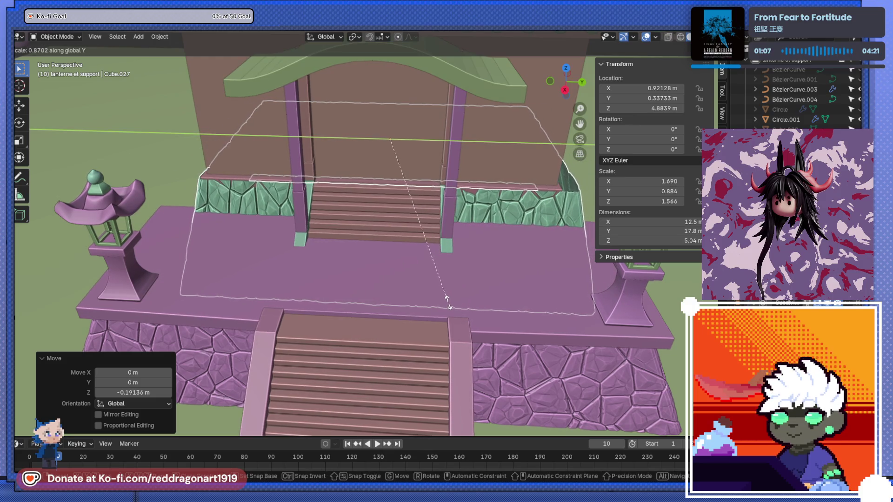
pyautogui.click(447, 303)
pyautogui.moveTo(447, 303)
pyautogui.mouseDown(button='middle')
pyautogui.moveTo(435, 305)
pyautogui.moveTo(413, 283)
pyautogui.moveTo(410, 307)
pyautogui.moveTo(433, 300)
pyautogui.moveTo(406, 313)
pyautogui.moveTo(368, 304)
pyautogui.moveTo(283, 325)
pyautogui.moveTo(306, 348)
pyautogui.moveTo(381, 326)
pyautogui.moveTo(361, 311)
pyautogui.moveTo(353, 287)
pyautogui.mouseUp(button='middle')
pyautogui.scroll(4, 411, 307)
pyautogui.scroll(-4, 283, 325)
pyautogui.scroll(2, 306, 348)
pyautogui.scroll(-5, 381, 325)
# Step: Scale the foundation Cube.027 along Y to about 0.904
pyautogui.click(484, 217)
pyautogui.moveTo(484, 217); pyautogui.dragTo(479, 214, button='middle')
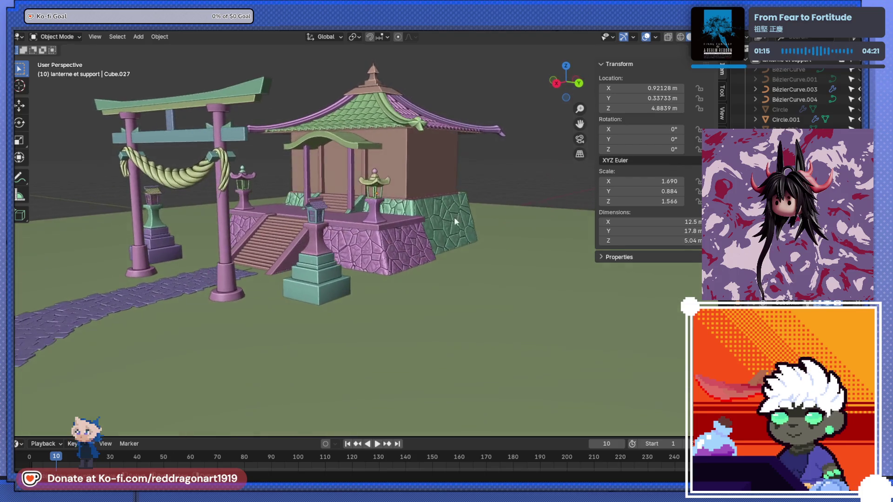
pyautogui.scroll(5, 433, 199)
pyautogui.scroll(5, 433, 194)
pyautogui.scroll(4, 378, 289)
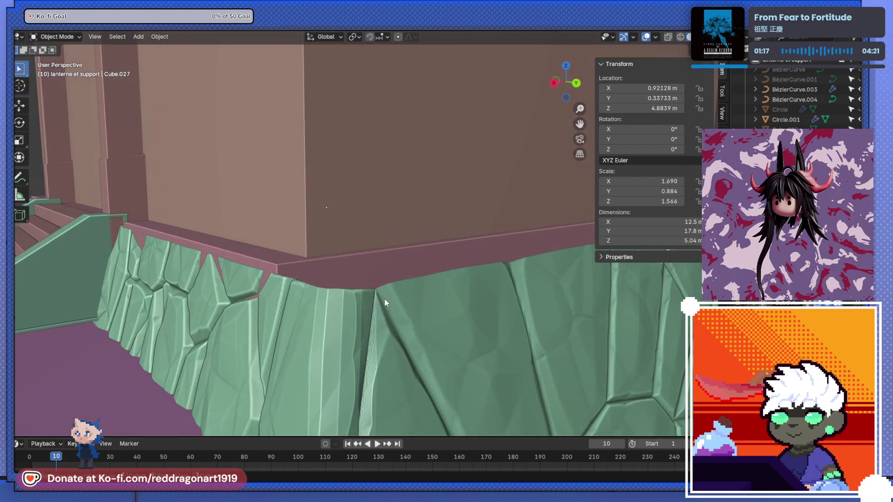
pyautogui.scroll(-8, 413, 331)
pyautogui.moveTo(414, 388); pyautogui.dragTo(430, 356, button='middle')
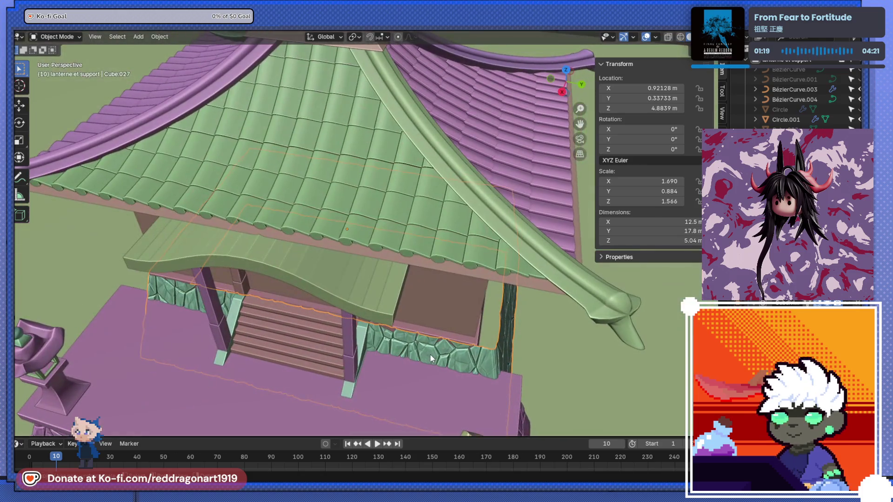
pyautogui.press('s')
pyautogui.press('y')
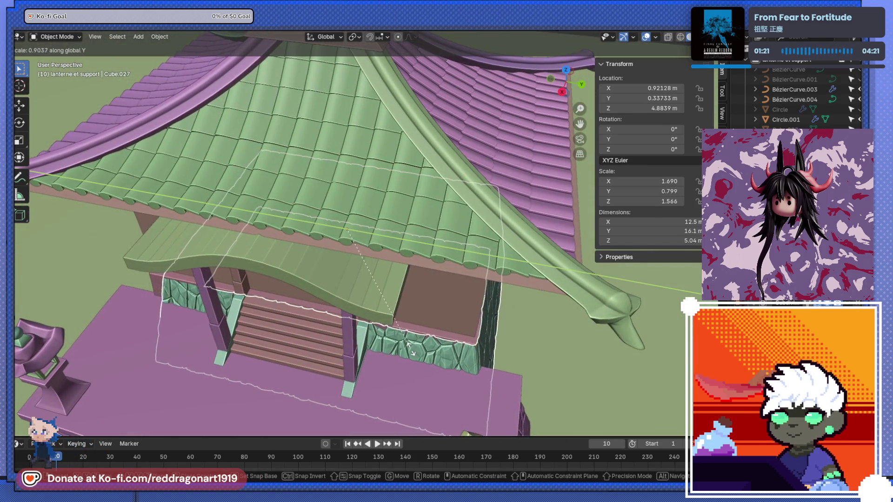
pyautogui.click(411, 353)
pyautogui.moveTo(412, 352); pyautogui.dragTo(384, 300, button='middle')
pyautogui.scroll(8, 343, 275)
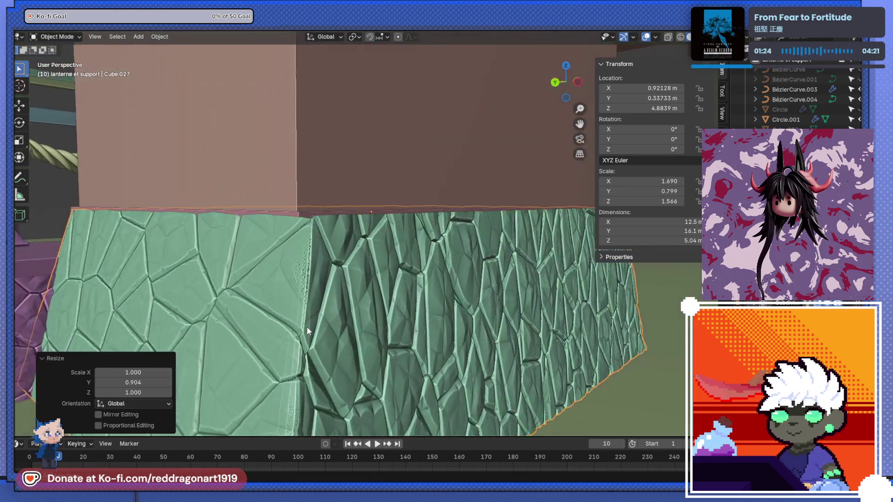
pyautogui.moveTo(307, 331)
pyautogui.mouseDown(button='middle')
pyautogui.moveTo(331, 365)
pyautogui.moveTo(406, 380)
pyautogui.moveTo(456, 321)
pyautogui.moveTo(534, 313)
pyautogui.moveTo(501, 312)
pyautogui.moveTo(448, 330)
pyautogui.moveTo(465, 331)
pyautogui.moveTo(375, 311)
pyautogui.moveTo(422, 302)
pyautogui.moveTo(546, 314)
pyautogui.moveTo(481, 325)
pyautogui.mouseUp(button='middle')
# Step: Nudge the stone foundation slightly along X and shrink it uniformly to 0.952
pyautogui.press('g')
pyautogui.press('x')
pyautogui.click(498, 312)
pyautogui.press('s')
pyautogui.click(477, 327)
pyautogui.press('s')
pyautogui.click(453, 326)
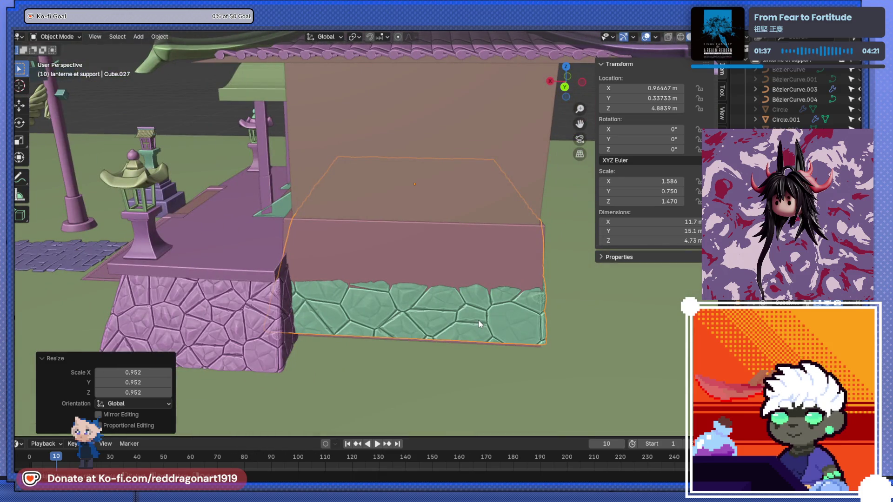
# Step: Stretch the foundation front-to-back by 1.061, then check its depth placement along Y
pyautogui.press('s')
pyautogui.press('y')
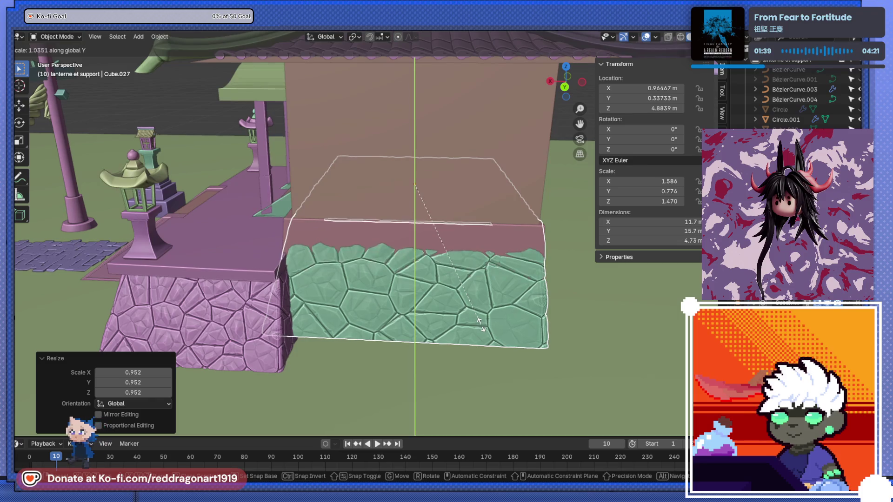
pyautogui.click(482, 325)
pyautogui.moveTo(483, 326)
pyautogui.mouseDown(button='middle')
pyautogui.moveTo(385, 336)
pyautogui.moveTo(312, 321)
pyautogui.moveTo(214, 328)
pyautogui.mouseUp(button='middle')
pyautogui.moveTo(191, 334); pyautogui.dragTo(370, 317, button='middle')
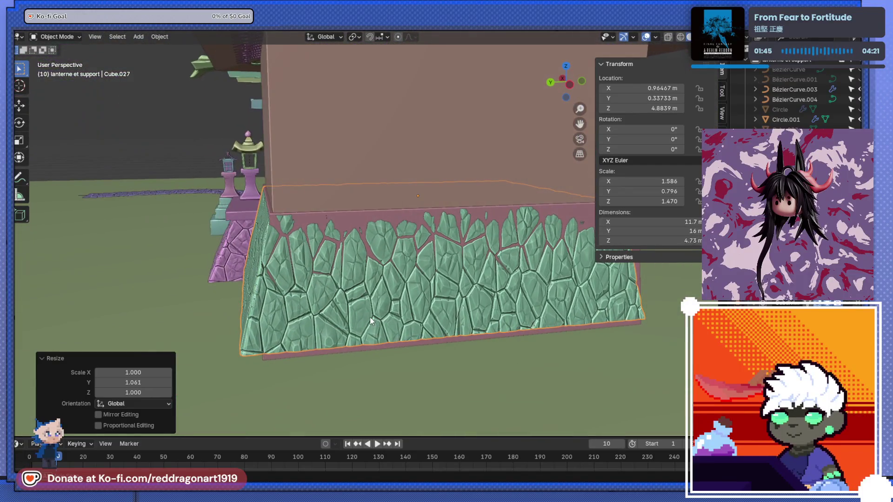
pyautogui.press('g')
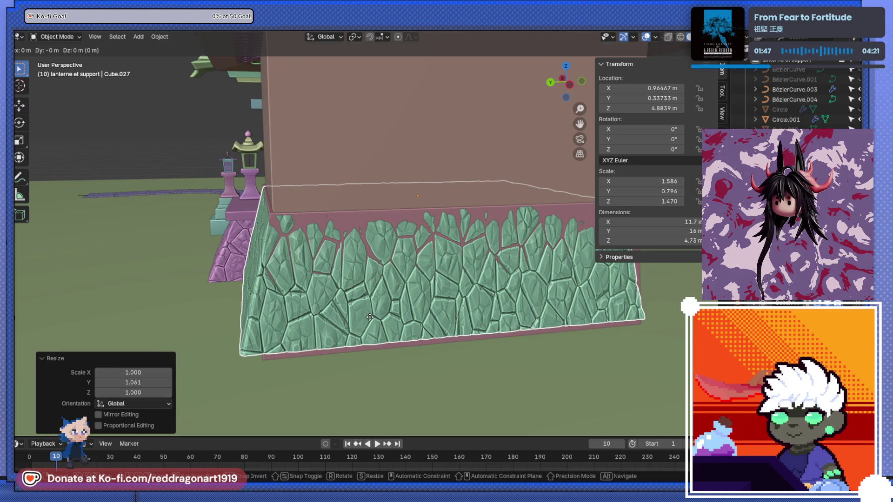
pyautogui.press('y')
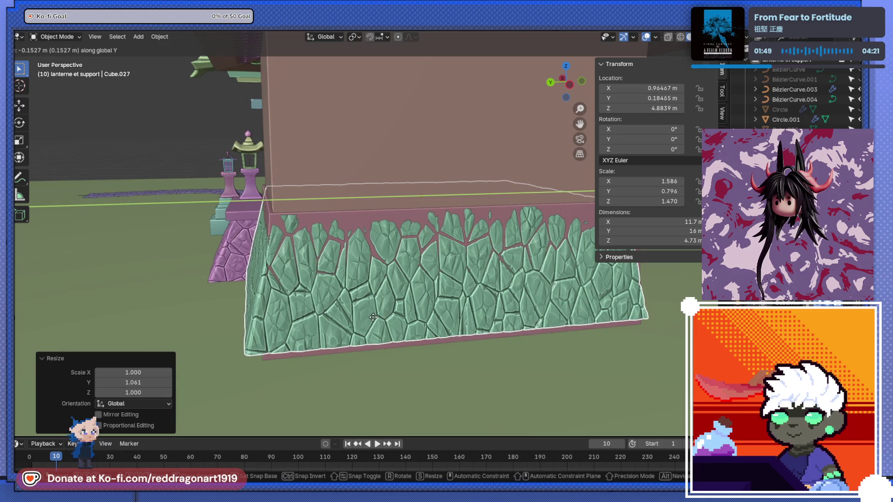